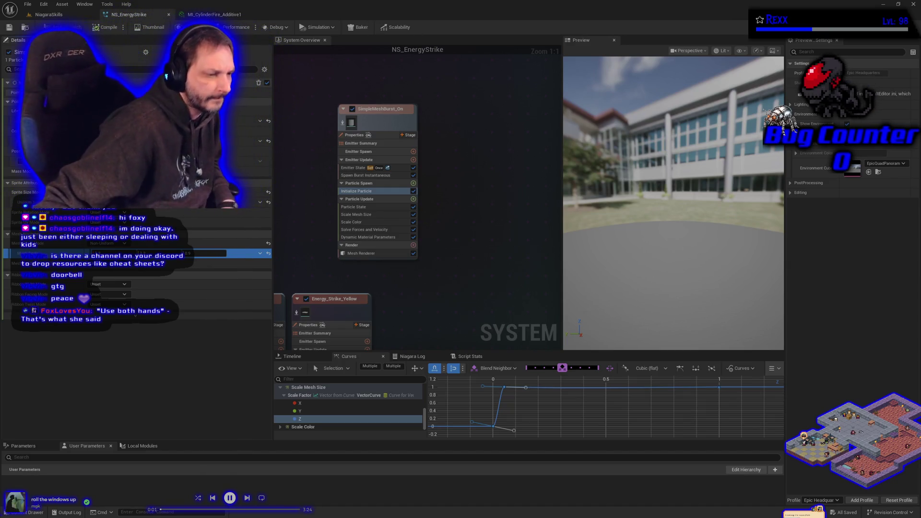
Switch from the Niagara editor to Blender, showing the cylinder's UVs unwrapped into vertical strips
key("alt+Tab")
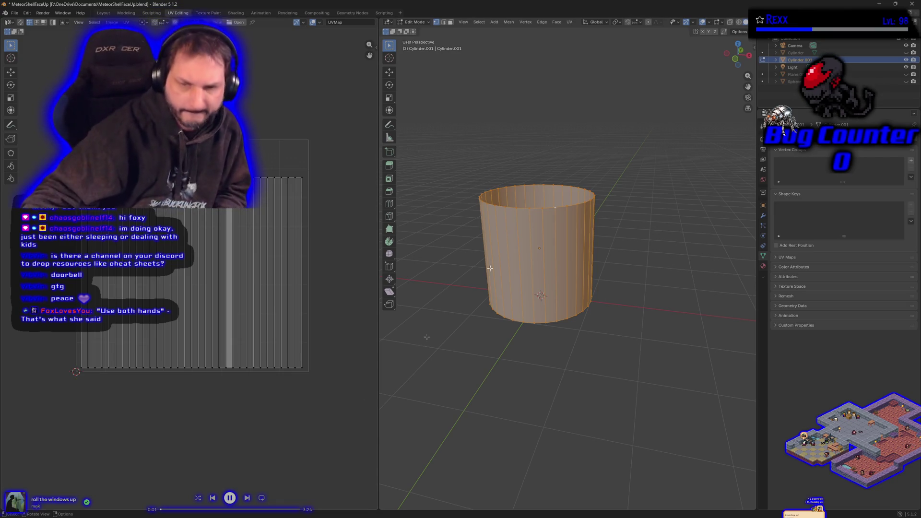
Close Blender after saving MeteorShellFaceUp.blend, and return to the NiagaraSkills level view
left_click(912, 3)
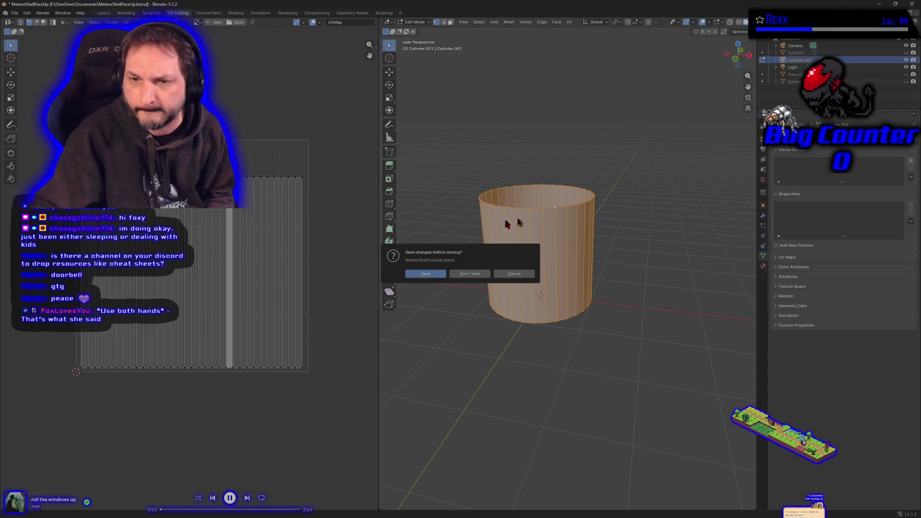
left_click(434, 275)
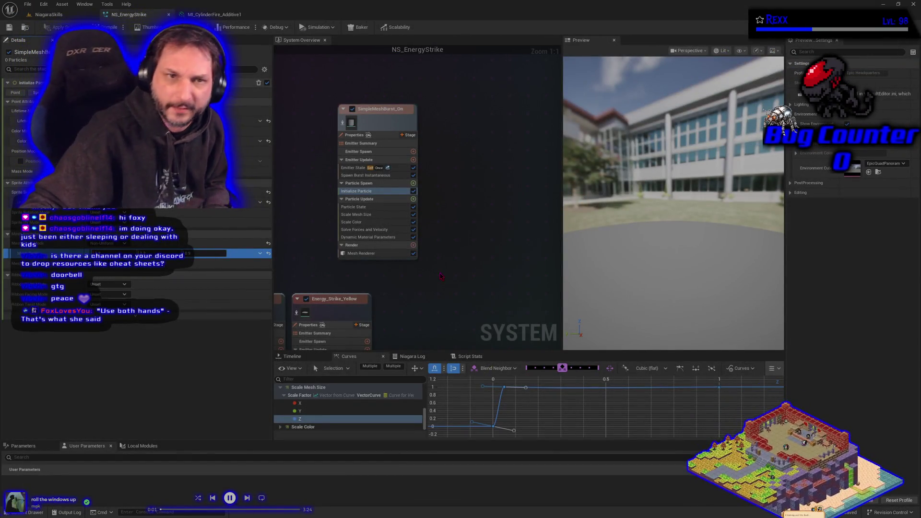
left_click(52, 17)
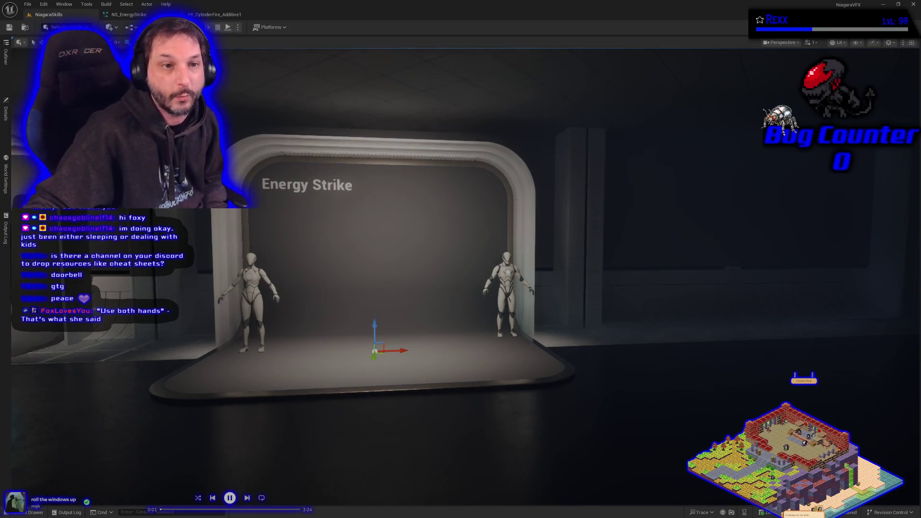
Zoom the level viewport and bring up the stage actor's properties before switching to the browser
scroll(461, 259, "up", 5)
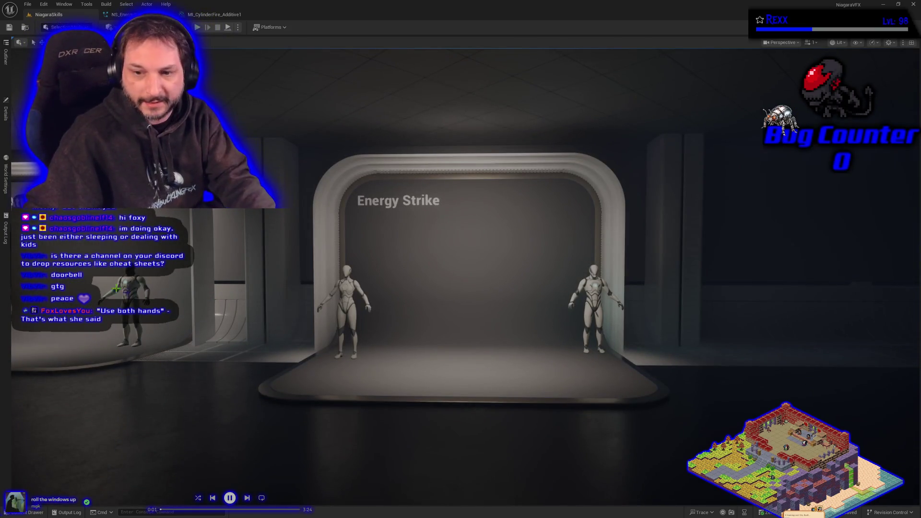
left_click(6, 111)
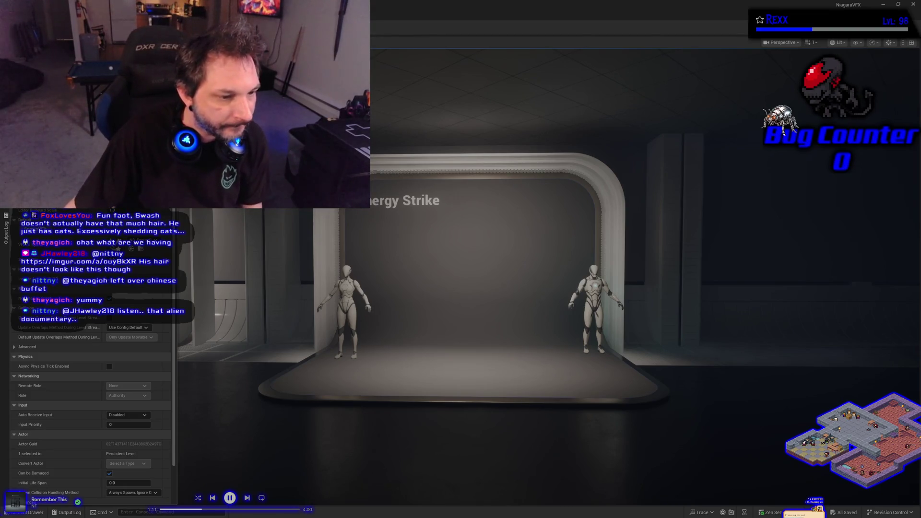
key("alt+Tab")
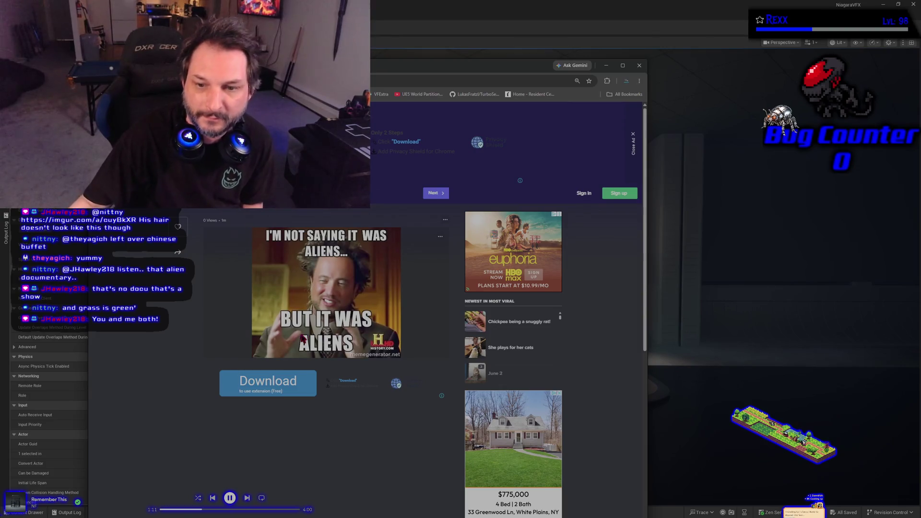
Put the Imgur meme page away, leaving a new Chrome tab in front
key("alt+Tab")
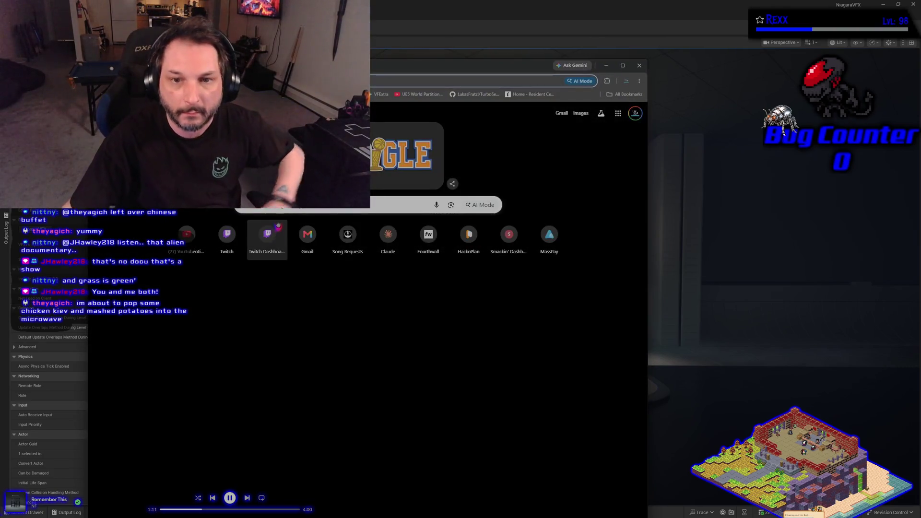
Search Google for 'chicken kiev'
left_click(276, 207)
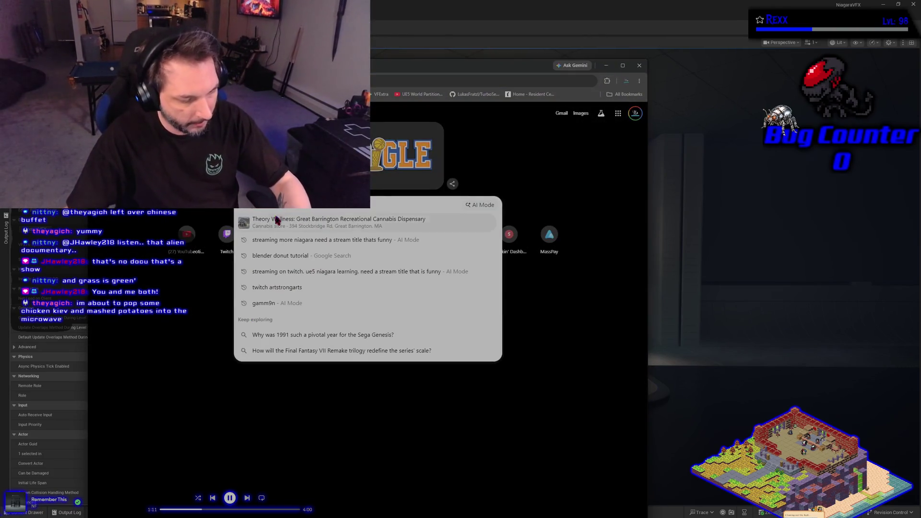
type("chicken kiev")
key("Return")
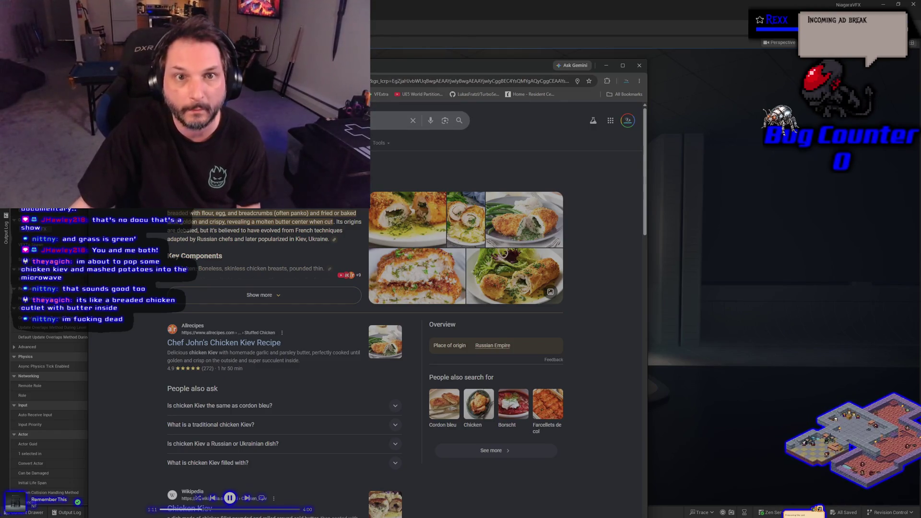
Return to the Unreal editor and bring up the NS_EnergyStrike Niagara system
key("alt+Tab")
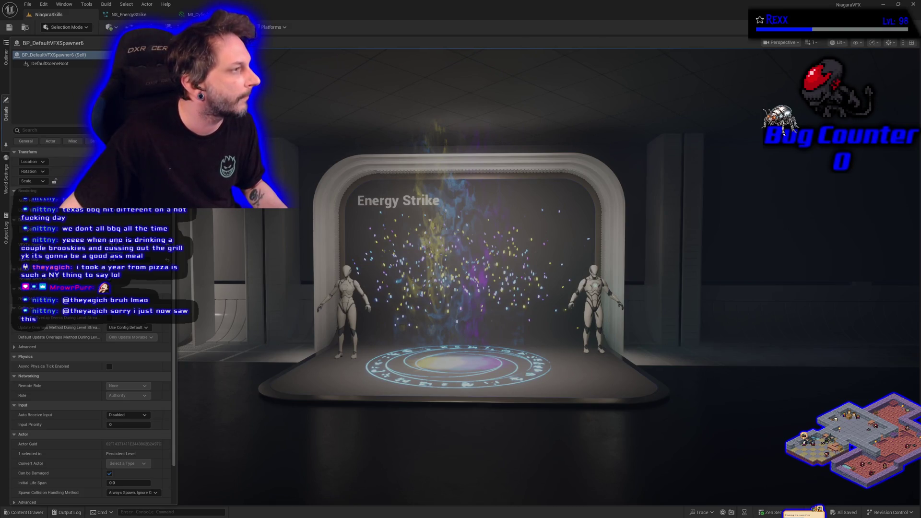
left_click(128, 15)
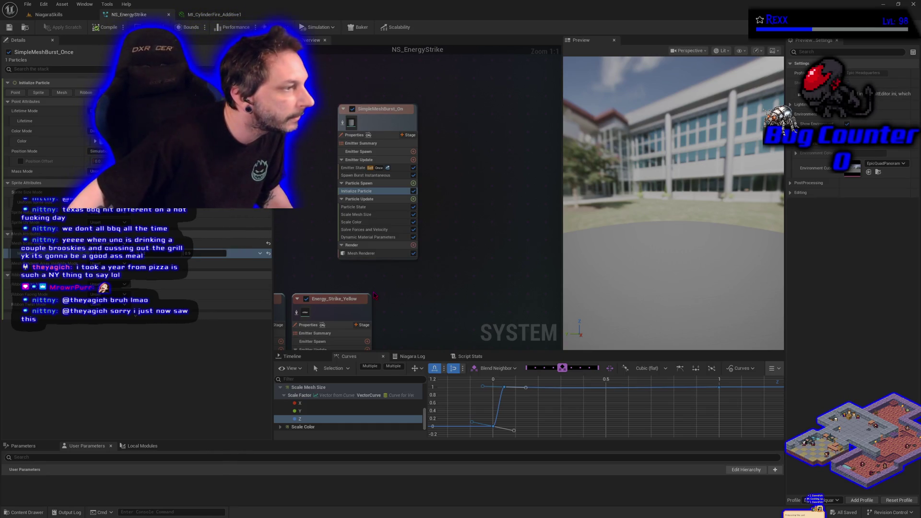
Inspect the mesh burst's Dynamic Material Parameters, save NS_EnergyStrike, and go back to the NiagaraSkills level
left_click(367, 237)
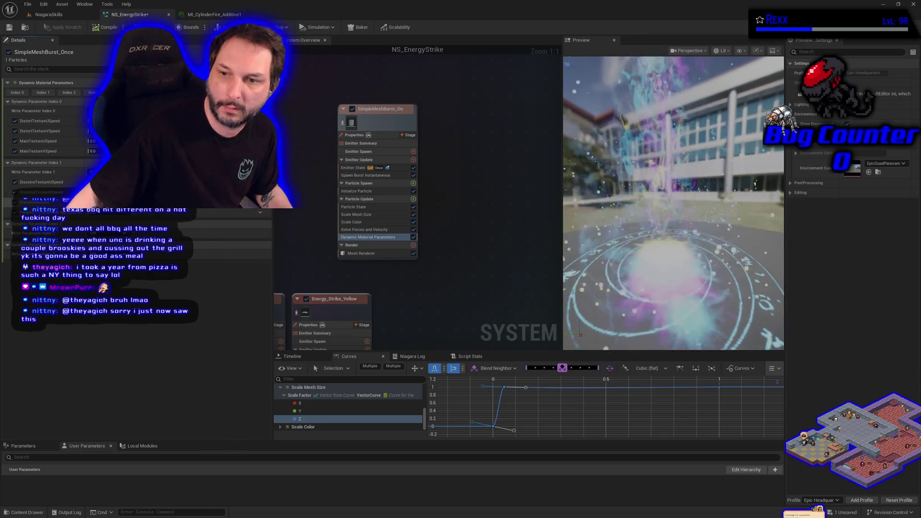
left_click(9, 29)
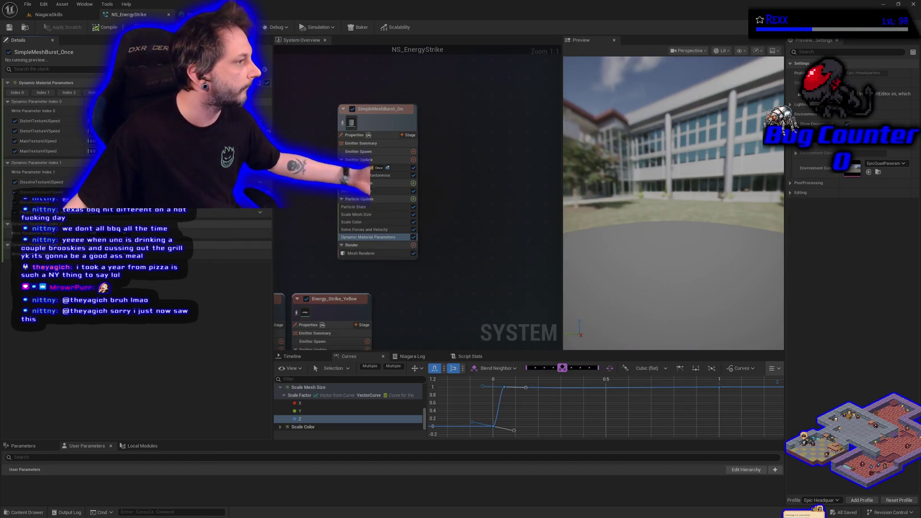
left_click(51, 15)
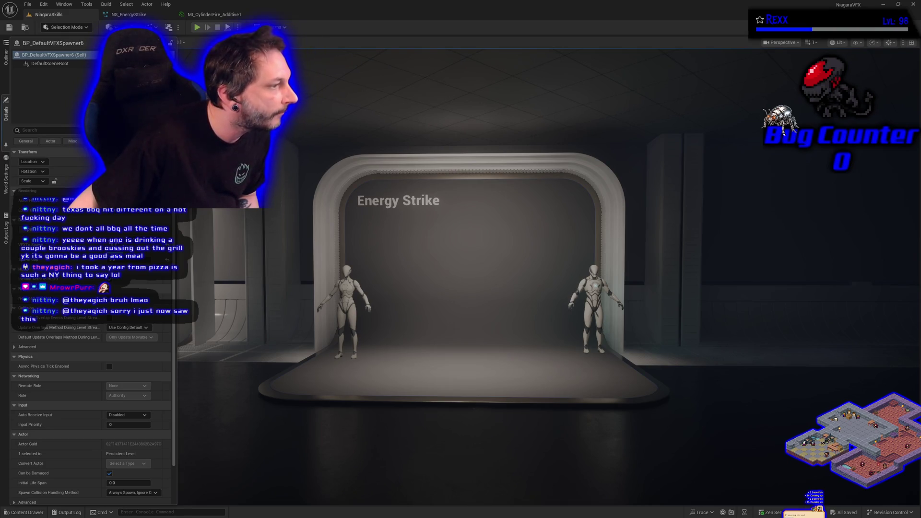
Rename the SimpleMeshBurst_Once emitter in NS_EnergyStrike to Center_Cylinder
left_click(129, 15)
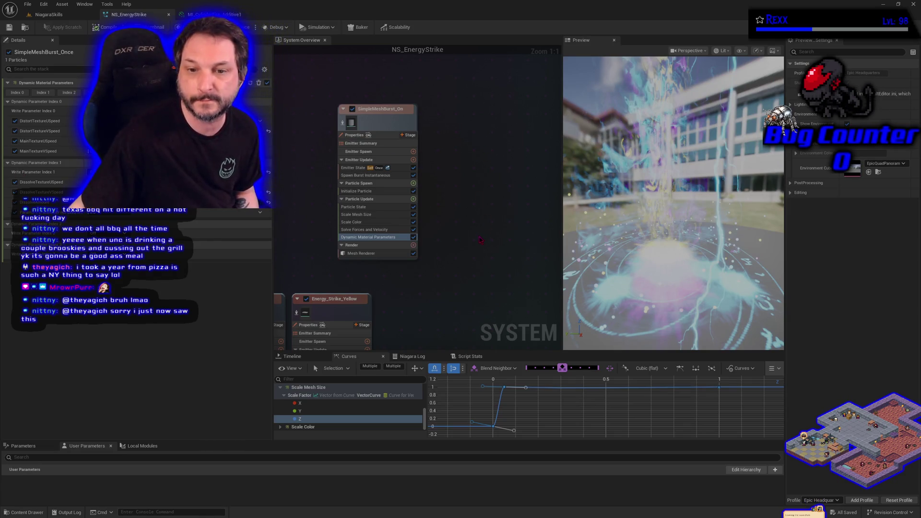
left_click_drag(481, 240, 424, 240)
left_click(317, 114)
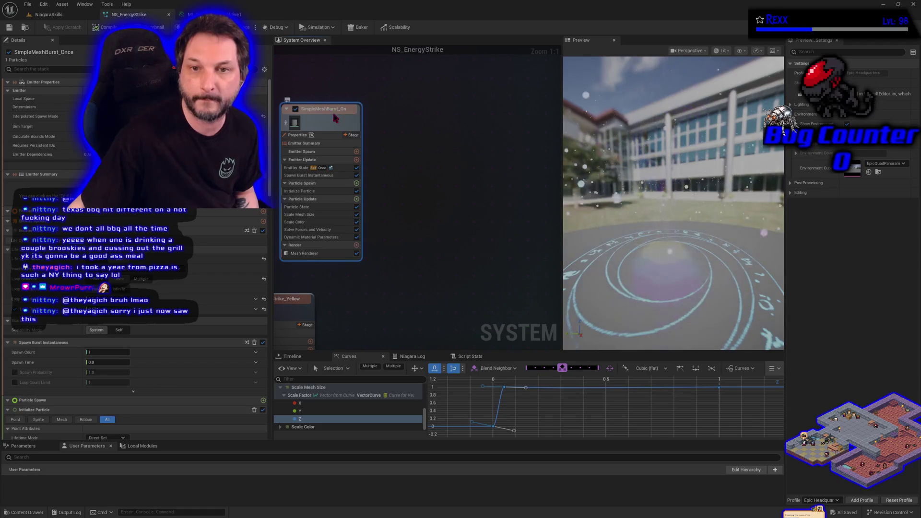
double_click(332, 110)
type("Center")
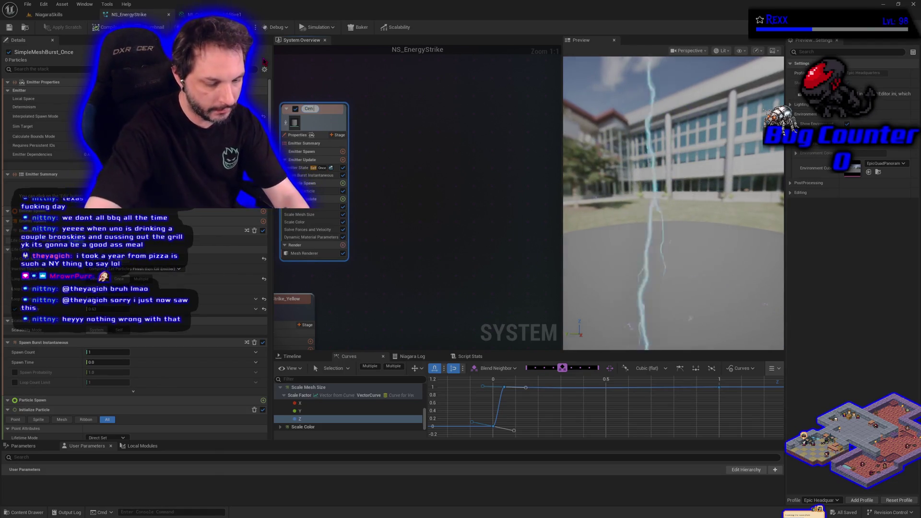
key("Return")
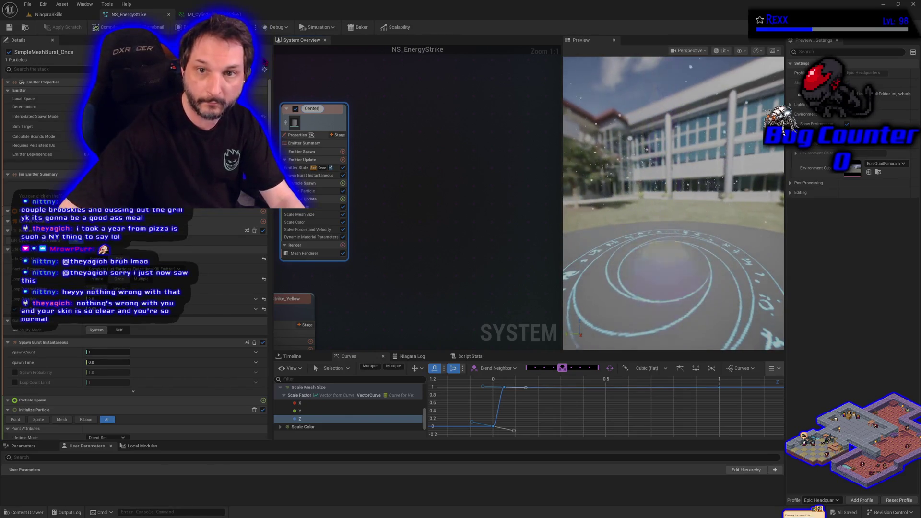
type("Cylinder")
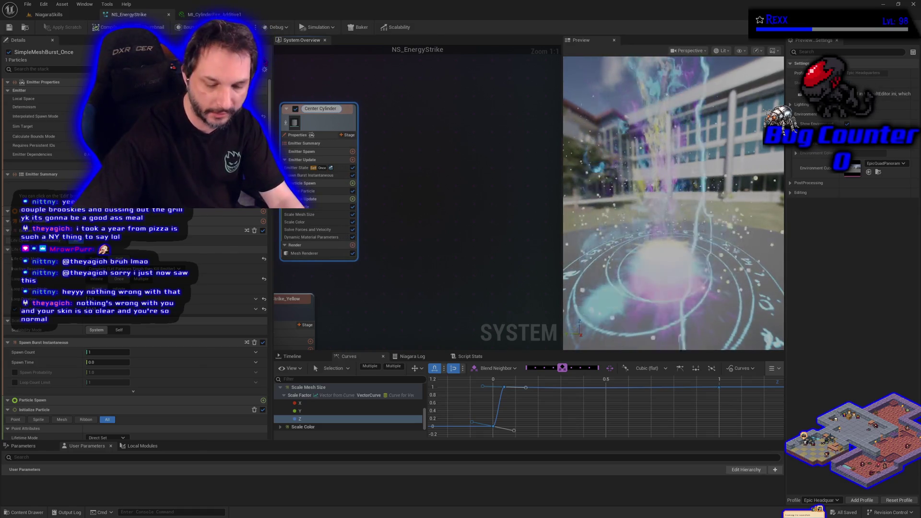
key("Return")
Save the system and duplicate the Center_Cylinder emitter, placing the copy beside it
key("ctrl+s")
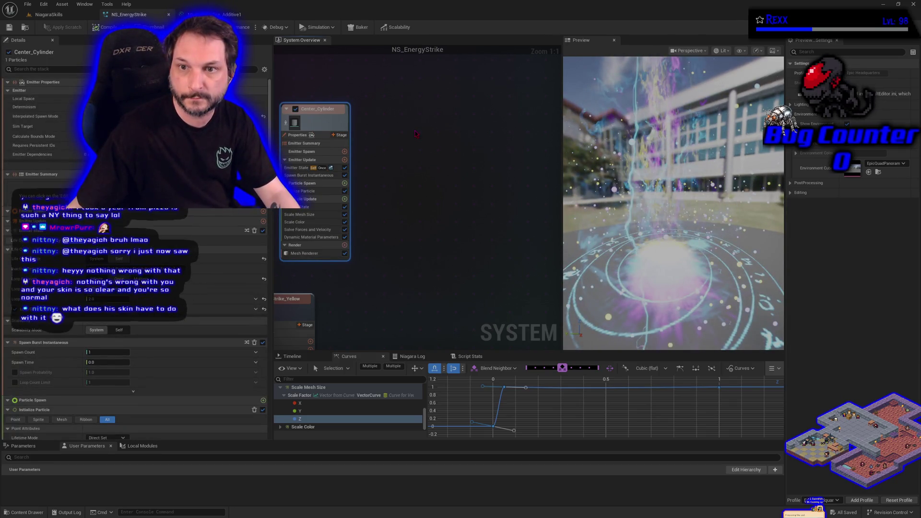
key("ctrl+d")
left_click_drag(440, 131, 410, 114)
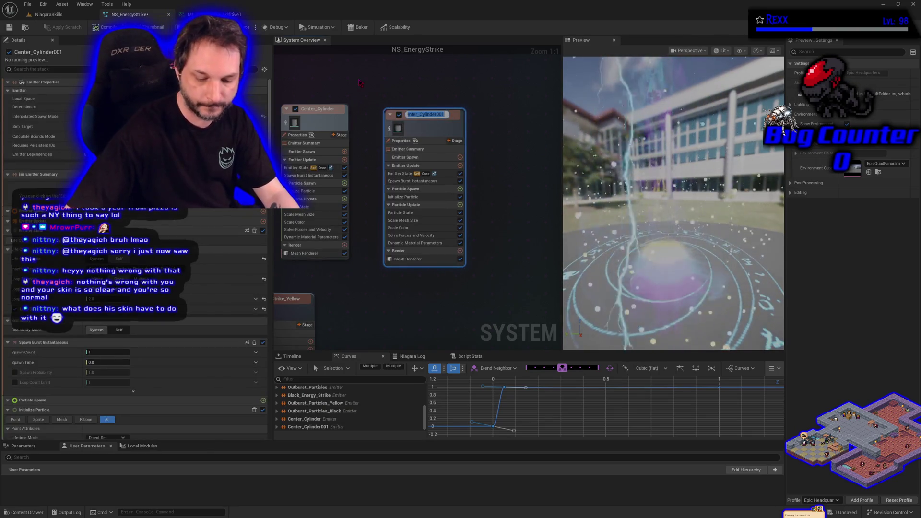
Rename the copy from Center_Cylinder001 to Center_Cylinder_Black and select its Mesh Renderer
key("End")
key("BackSpace")
key("BackSpace")
key("BackSpace")
type("Bla")
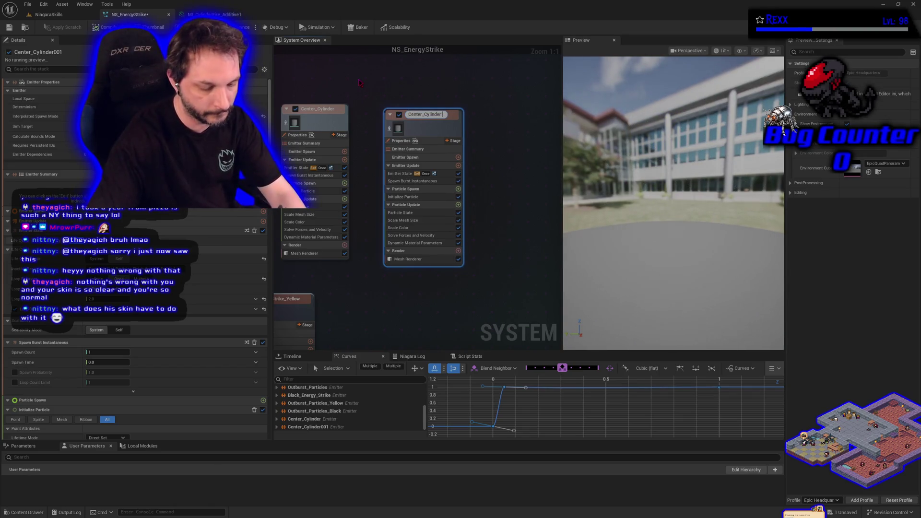
type("ck")
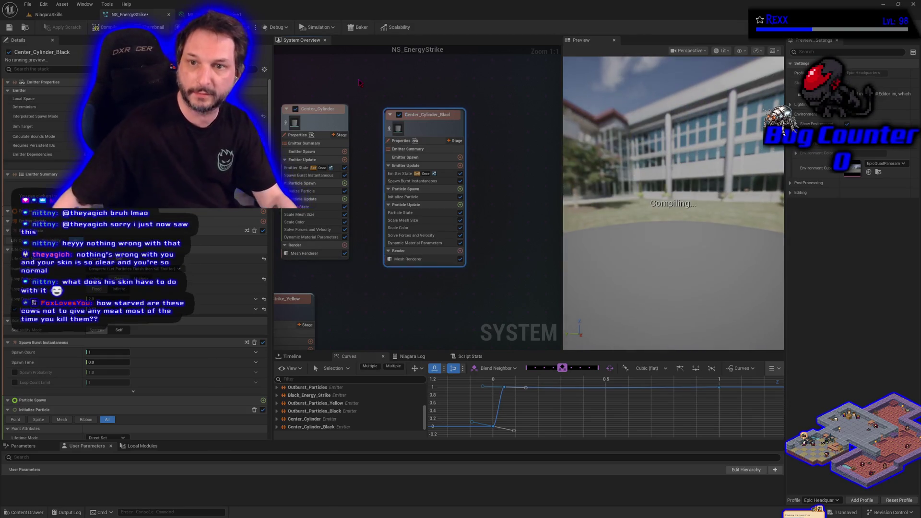
key("Return")
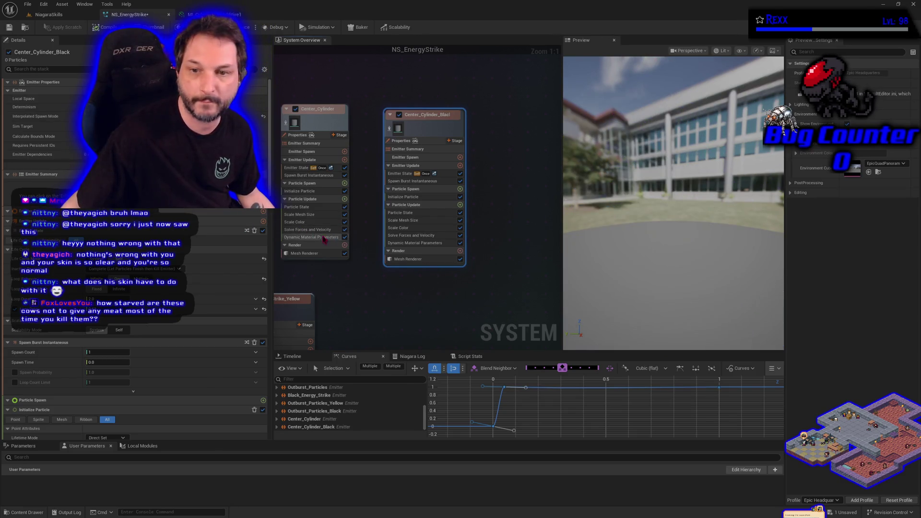
left_click(413, 260)
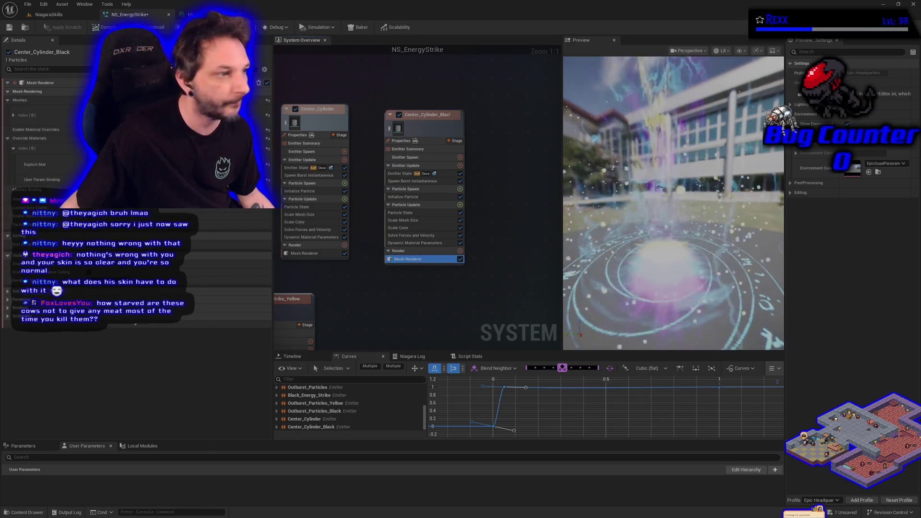
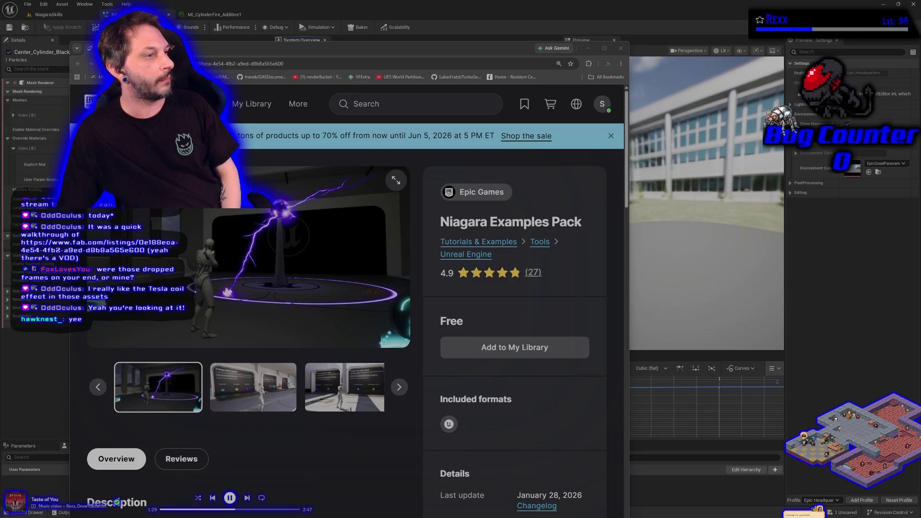
Pause the stream video on the YouTube tab
key("alt+Left")
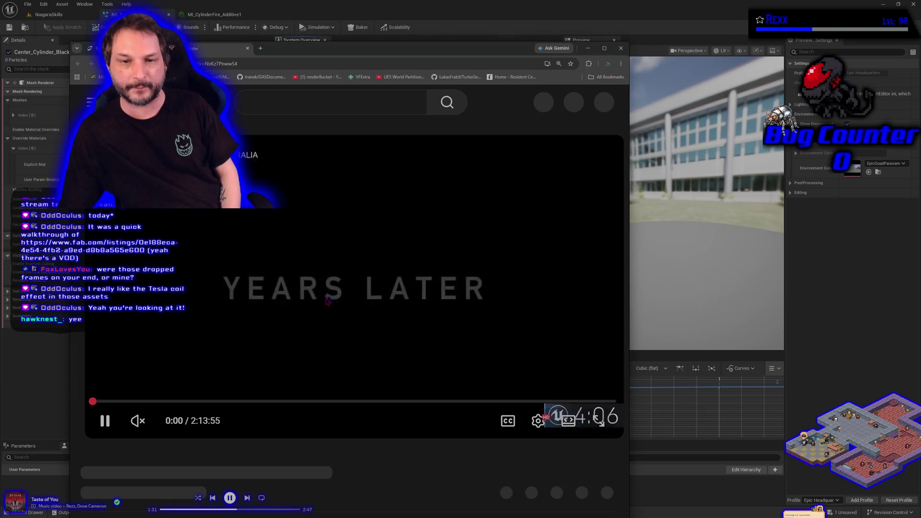
scroll(321, 325, "down", 3)
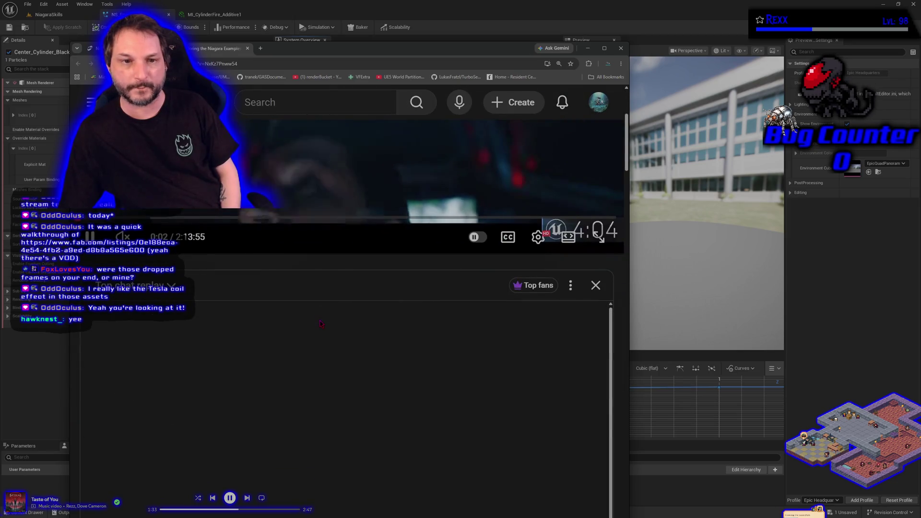
scroll(231, 233, "up", 3)
left_click(230, 234)
scroll(232, 234, "down", 1)
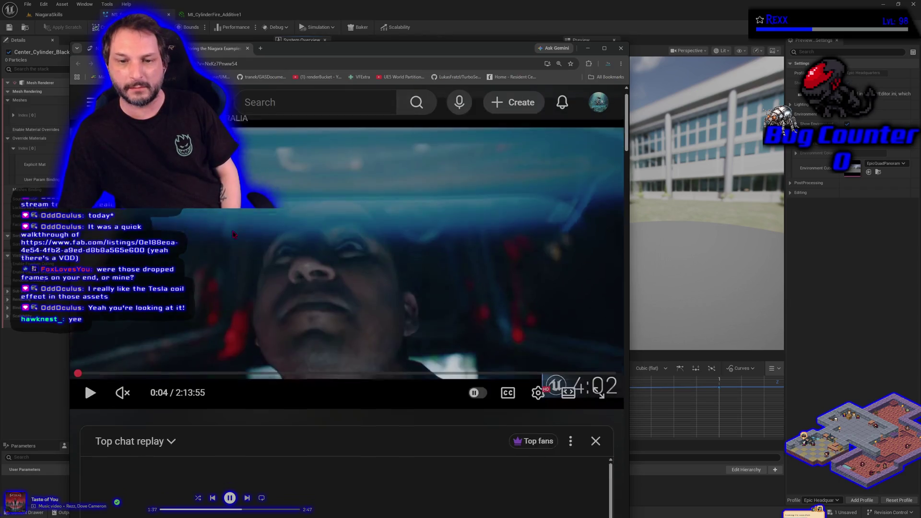
scroll(233, 234, "up", 1)
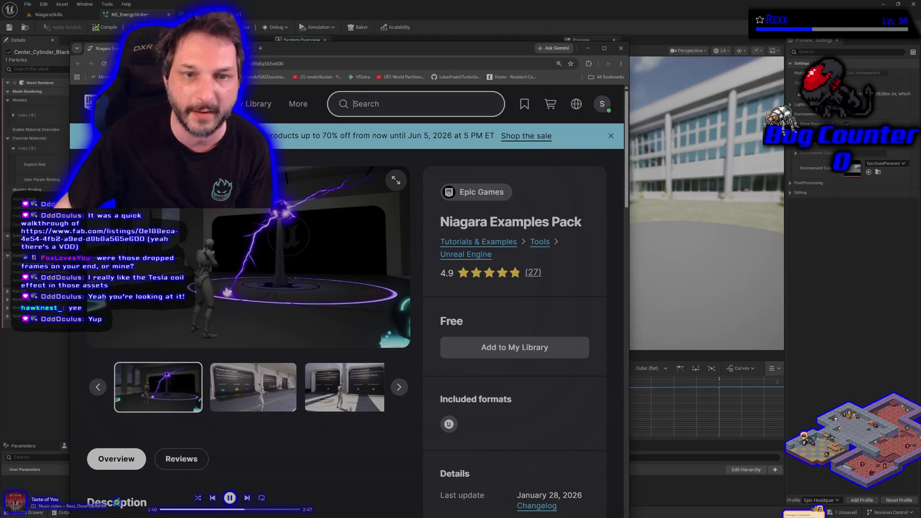
Add the Niagara Examples Pack to My Library in Fab, then return to the stream
left_click(104, 48)
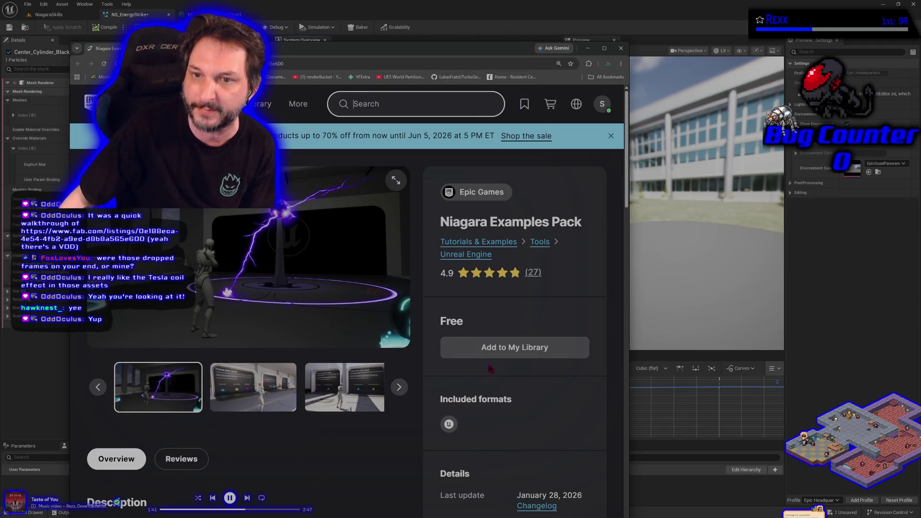
left_click(492, 352)
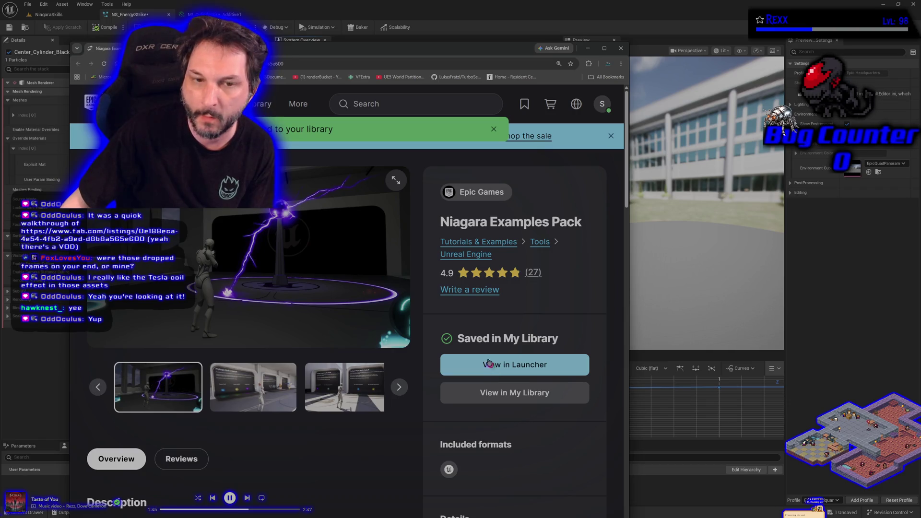
key("ctrl+Tab")
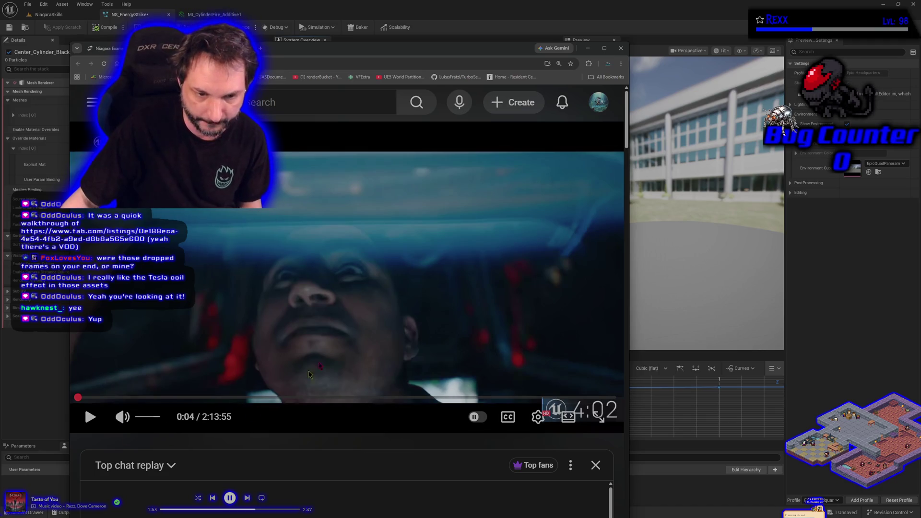
Nudge the browser window right, pause the background music, and return to the Fab listing
left_click_drag(379, 48, 406, 47)
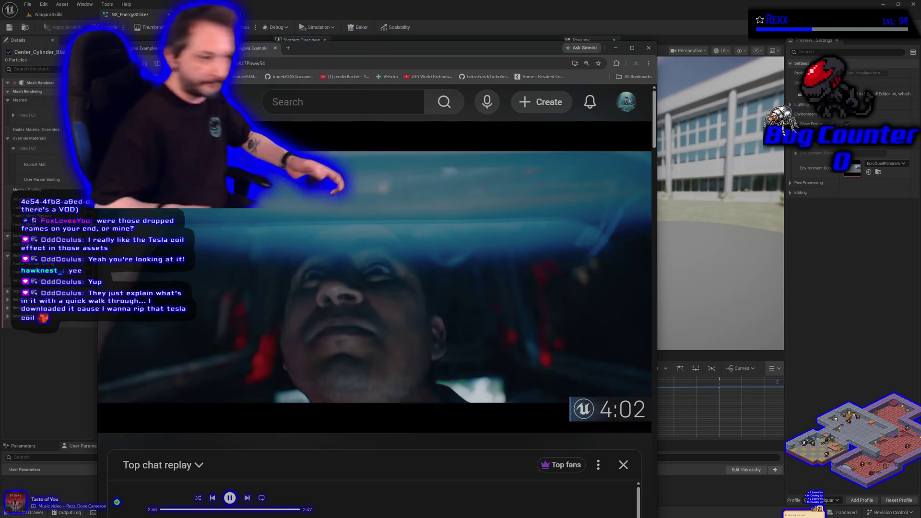
key("XF86AudioPlay")
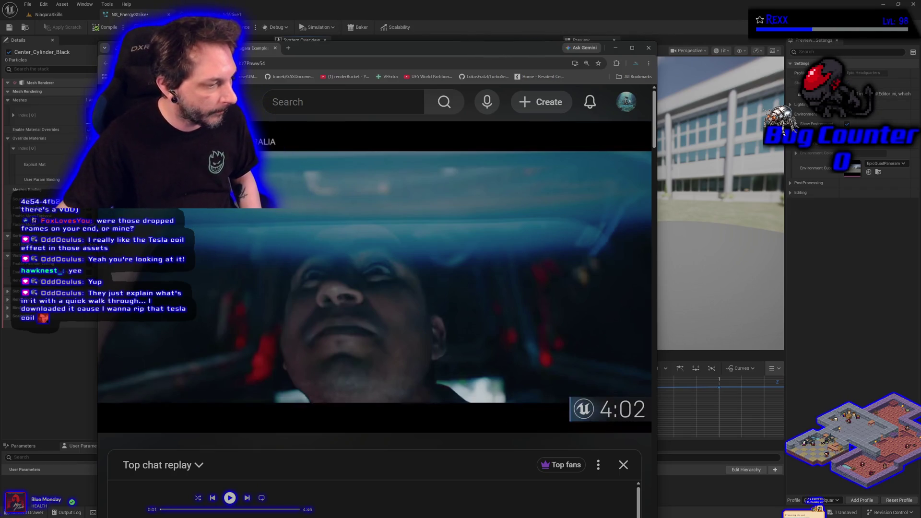
left_click(329, 225)
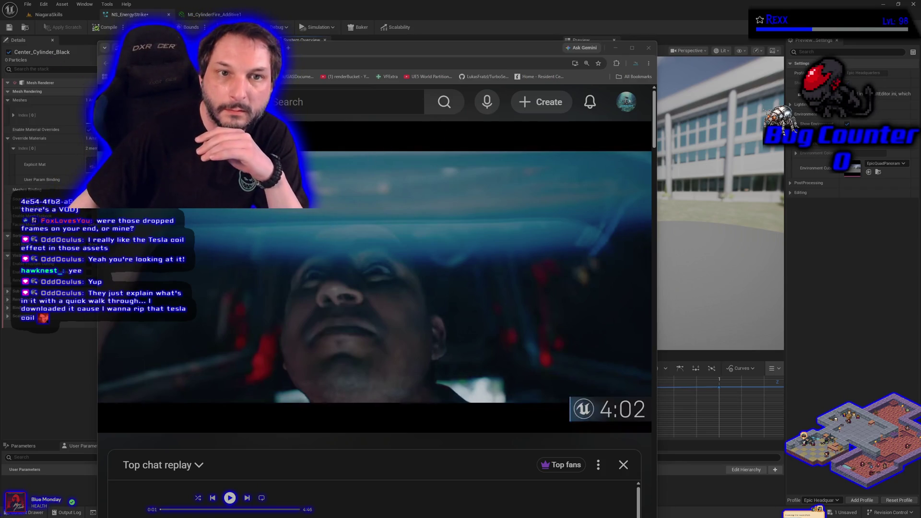
key("ctrl+Tab")
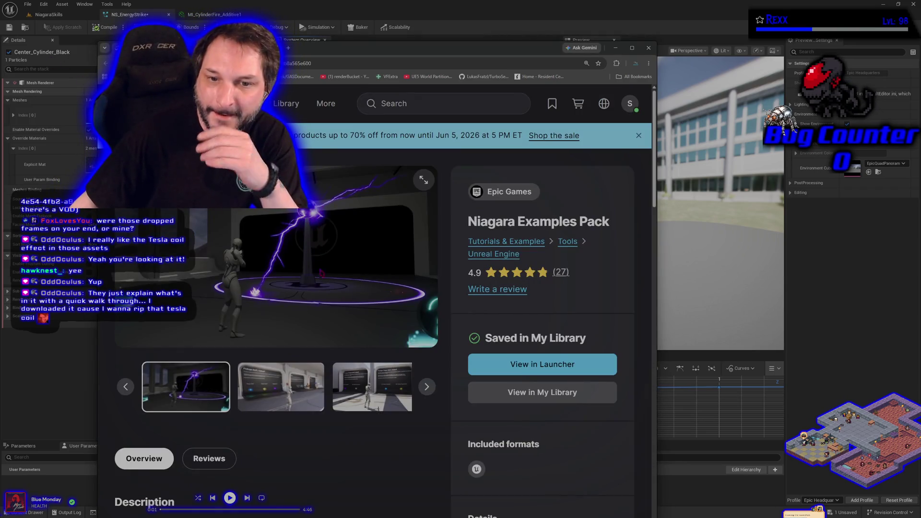
Glance over the Fab page, then go back to the playing stream video
scroll(329, 431, "down", 1)
scroll(329, 431, "up", 1)
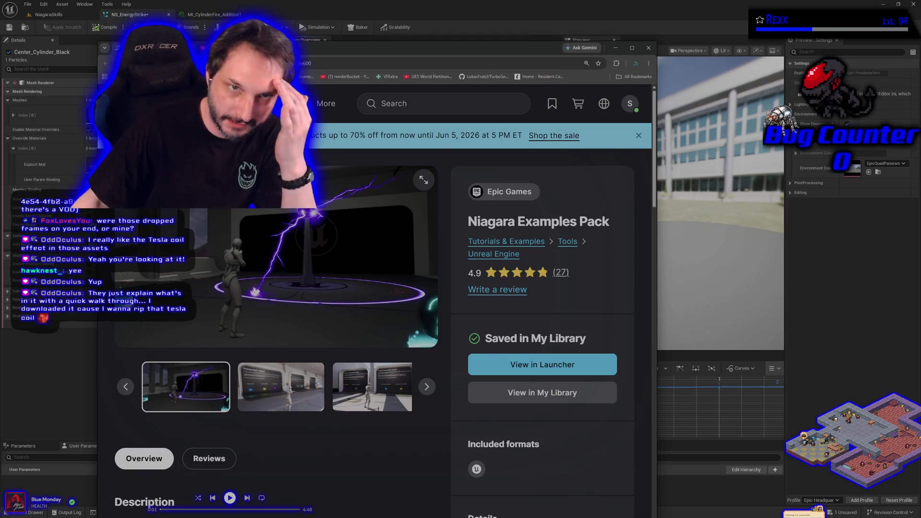
key("ctrl+Tab")
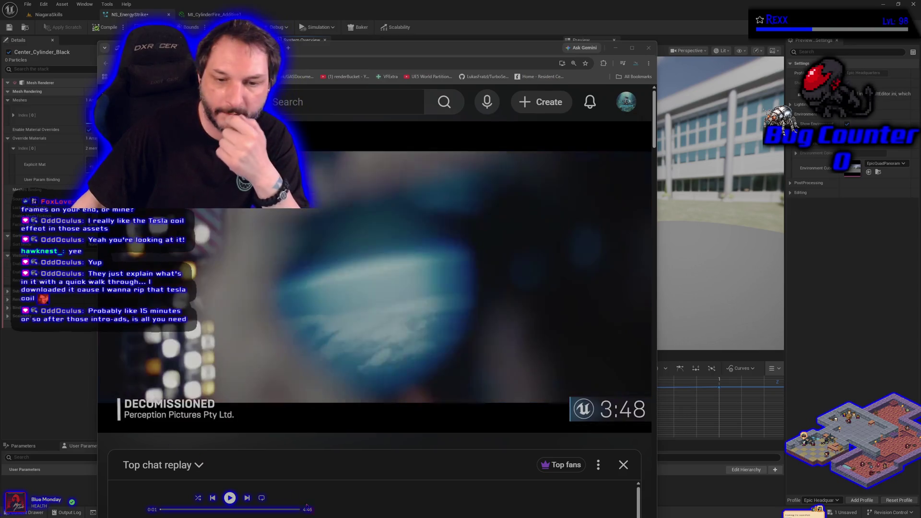
Watch the stream full screen, skipping past the intro to about 4:16
left_click(627, 420)
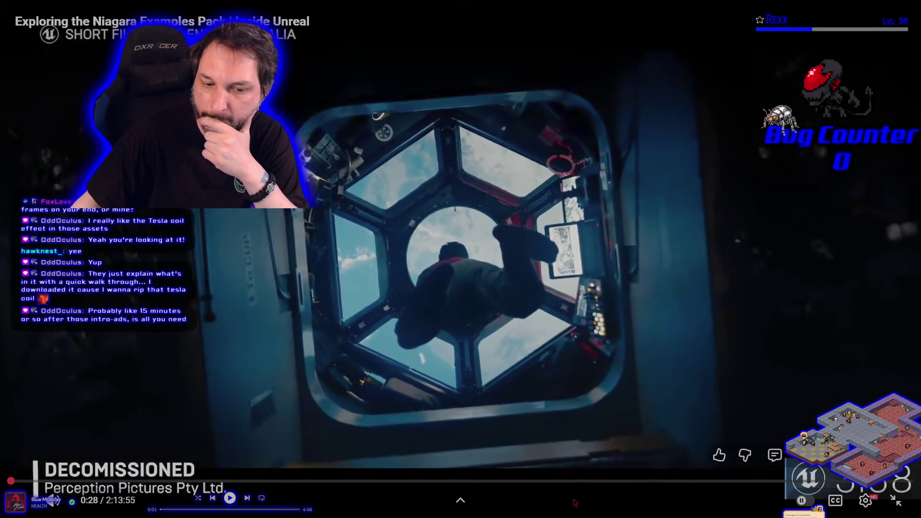
mouse_move(531, 475)
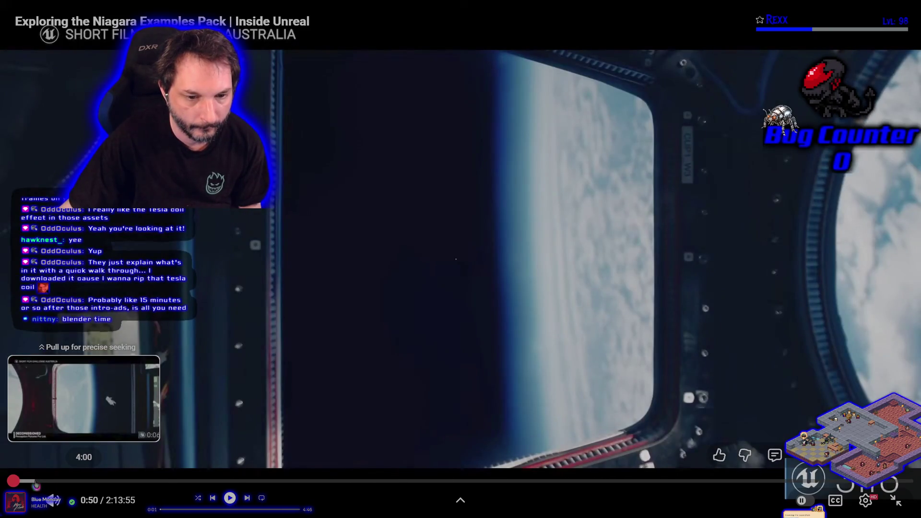
left_click(37, 483)
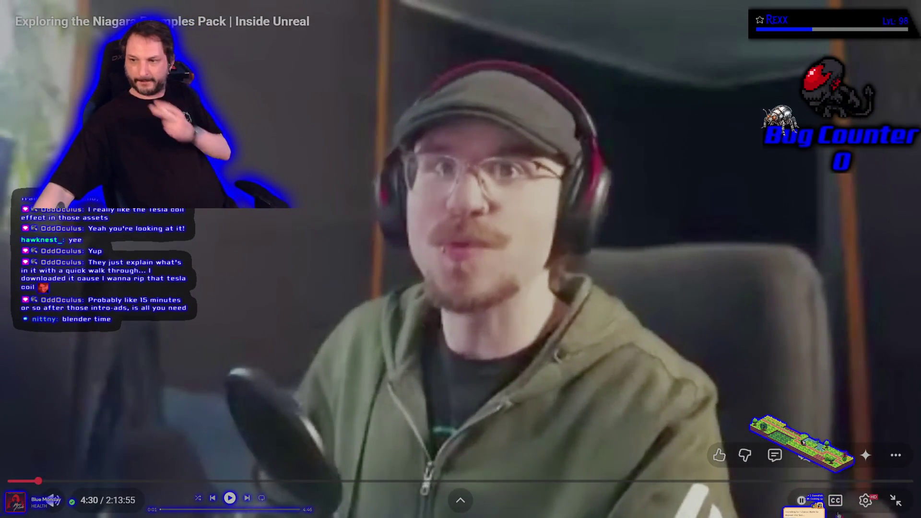
Set the stream's video quality to 1080p60
left_click(866, 500)
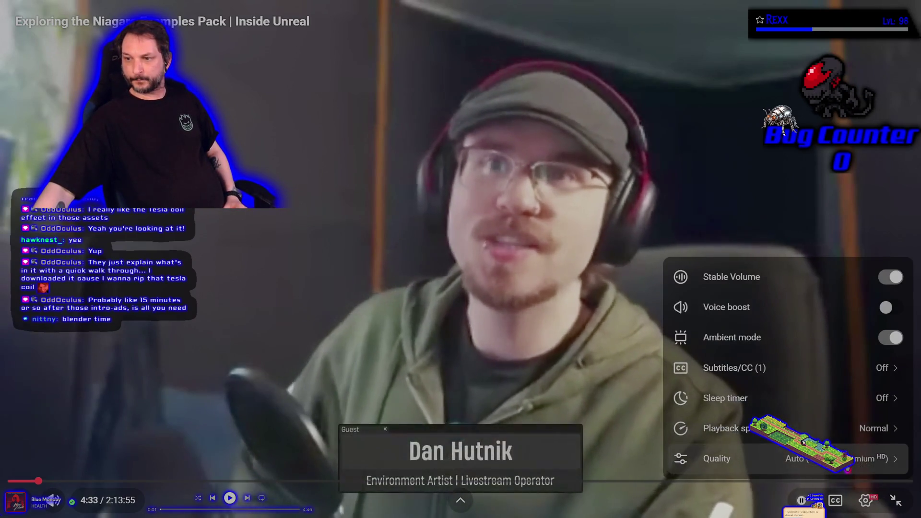
left_click(857, 461)
left_click(847, 305)
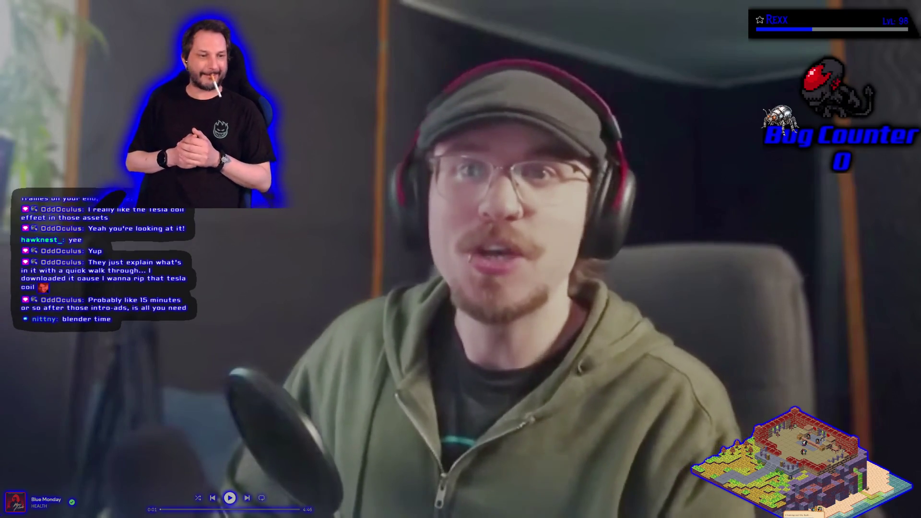
Pause the stream at 4:54, exit full screen, and return to the Fab listing
left_click(571, 296)
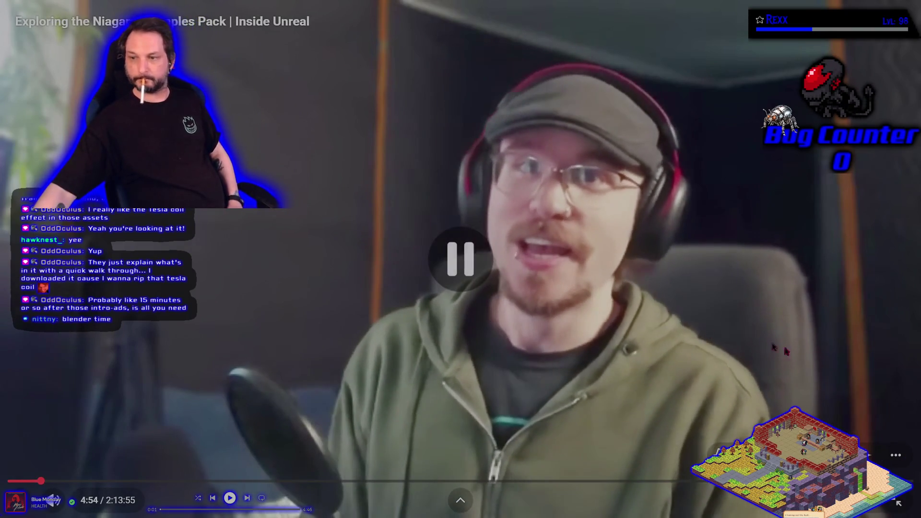
left_click(899, 503)
key("alt+Left")
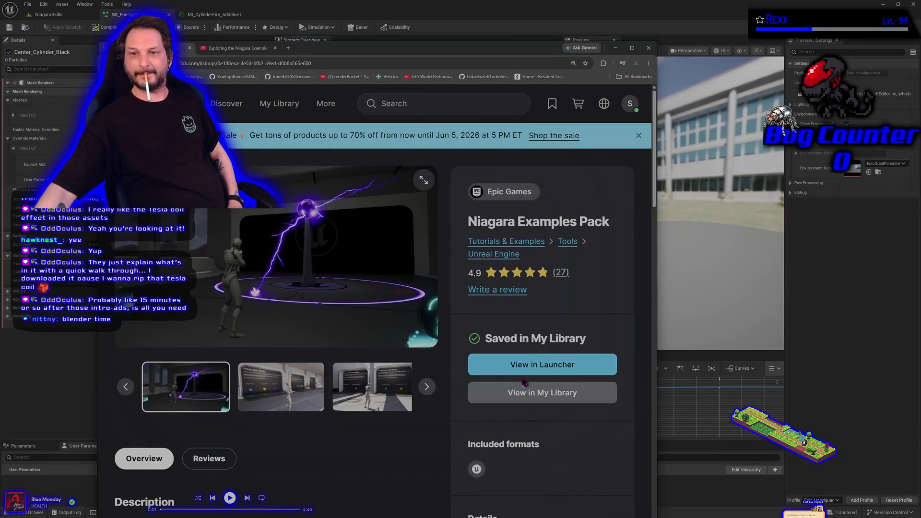
Open Fab in a new tab and browse its Limited-Time Free listings
right_click(184, 206)
left_click(211, 213)
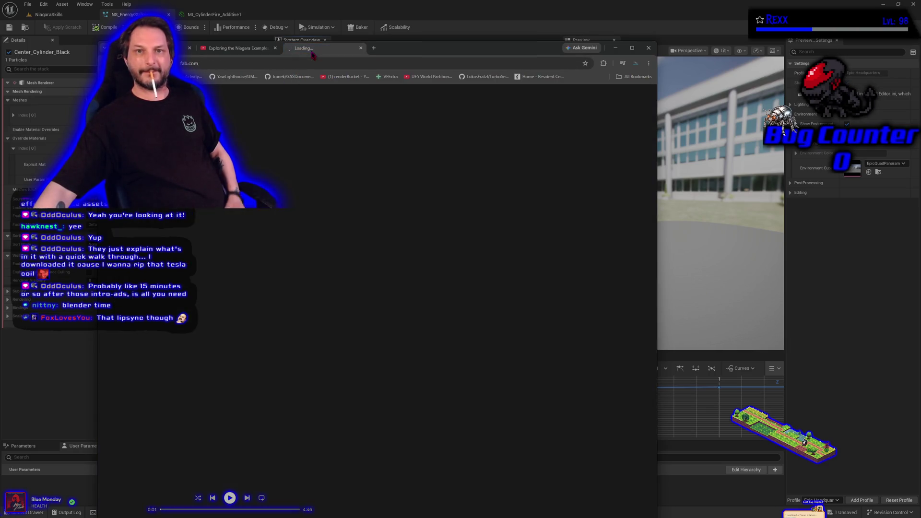
left_click(187, 213)
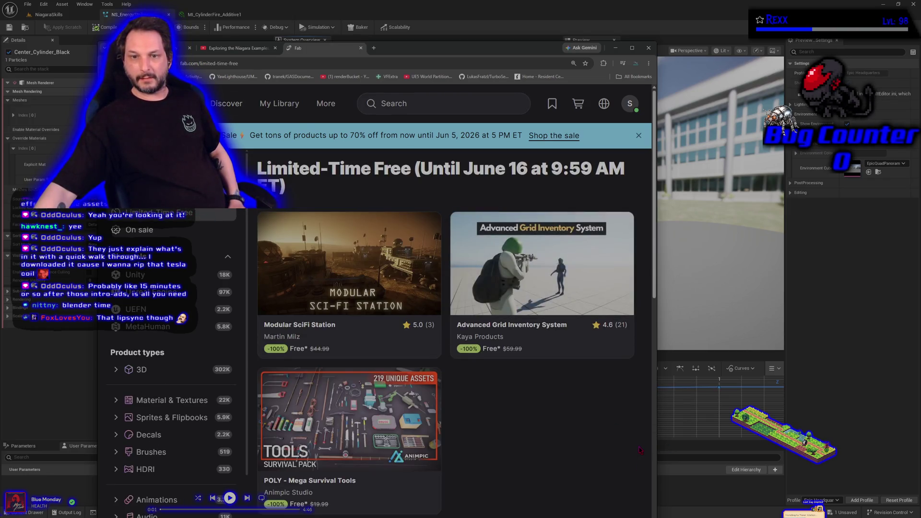
scroll(457, 340, "down", 2)
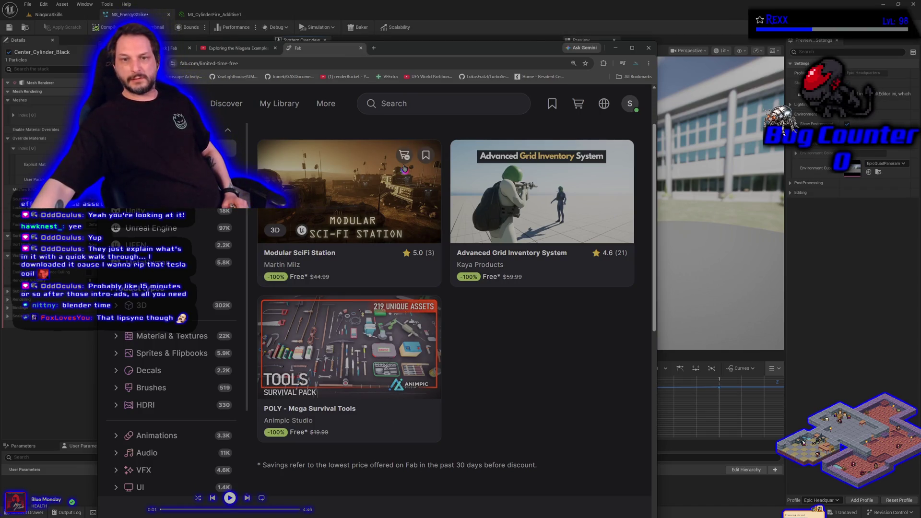
Claim Modular SciFi Station free under a Professional license
left_click(382, 200)
left_click(564, 357)
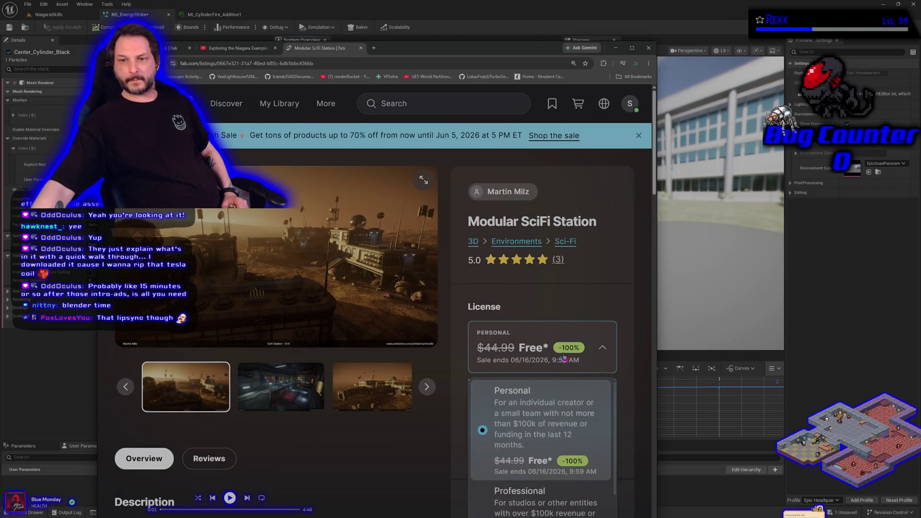
left_click(528, 492)
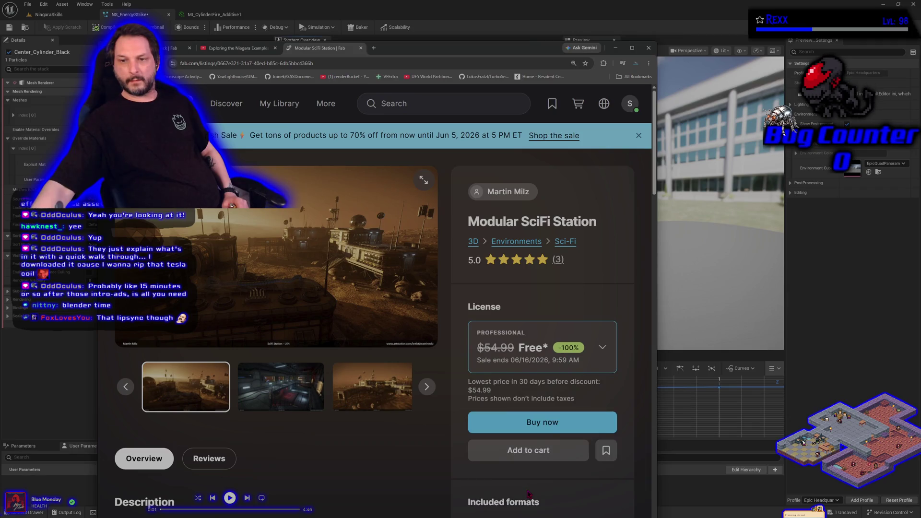
left_click(519, 424)
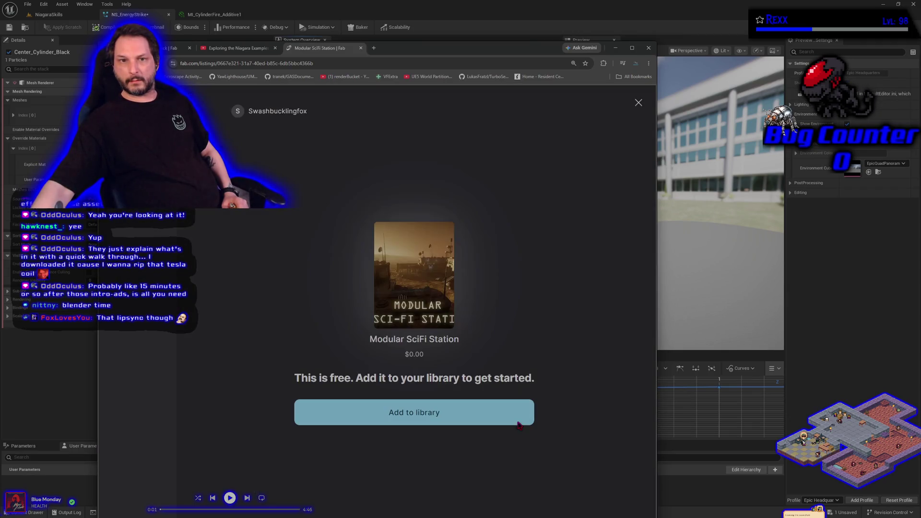
left_click(518, 424)
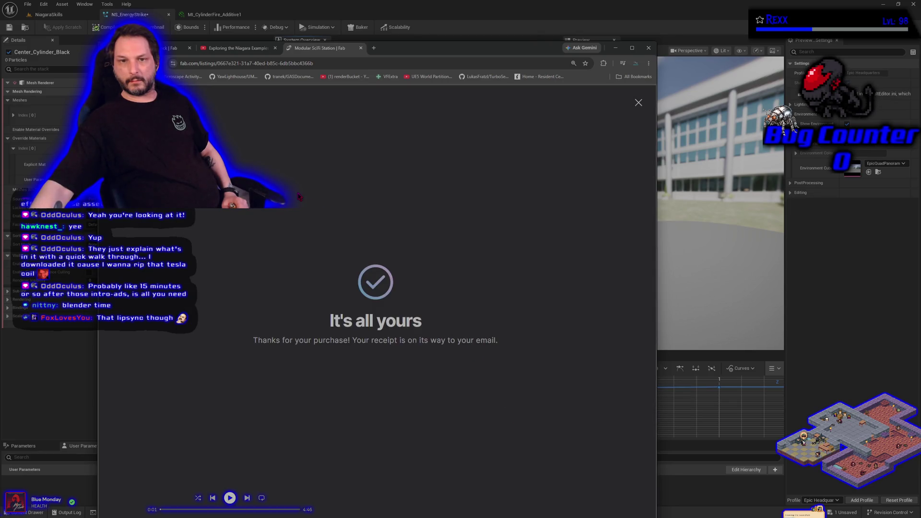
left_click(634, 114)
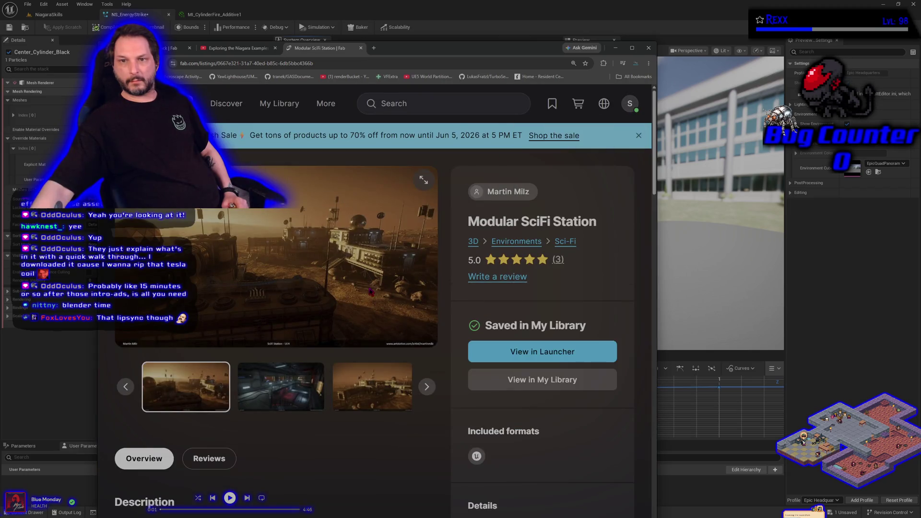
Claim the Advanced Grid Inventory System from the Limited-Time Free listing
left_click(226, 104)
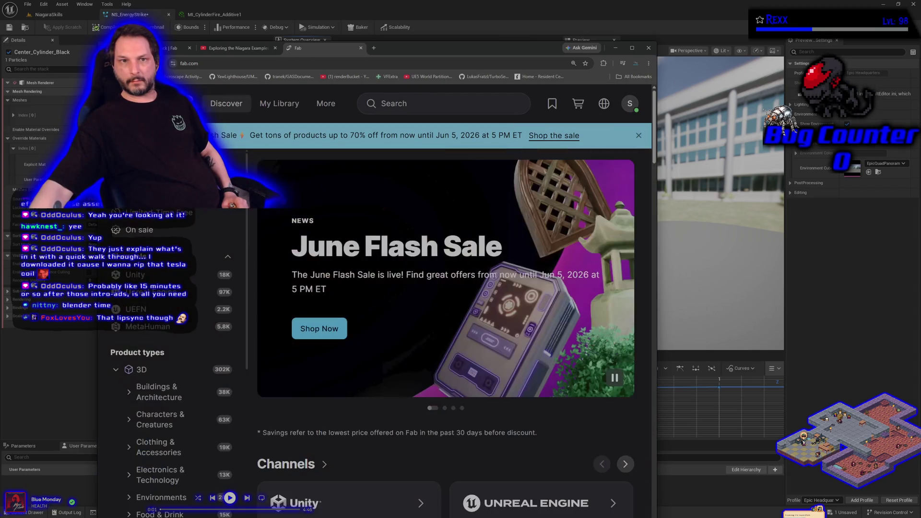
left_click(192, 213)
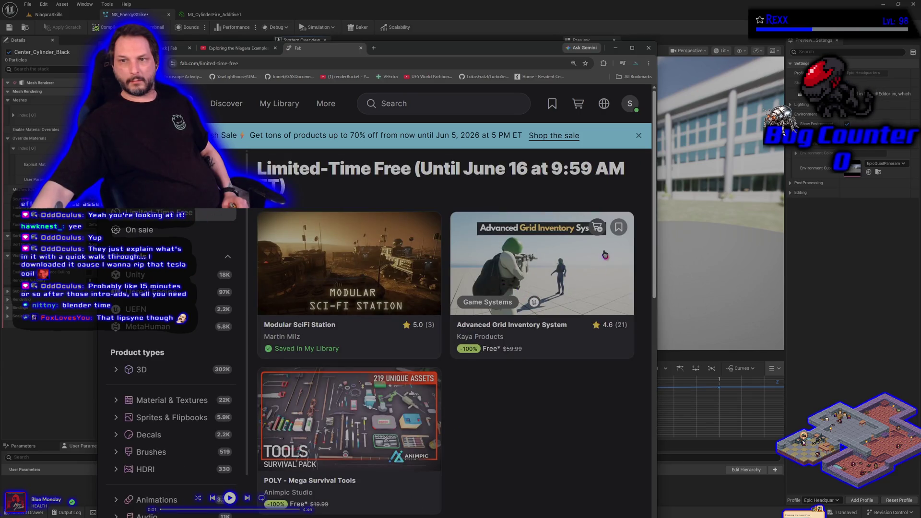
left_click(576, 272)
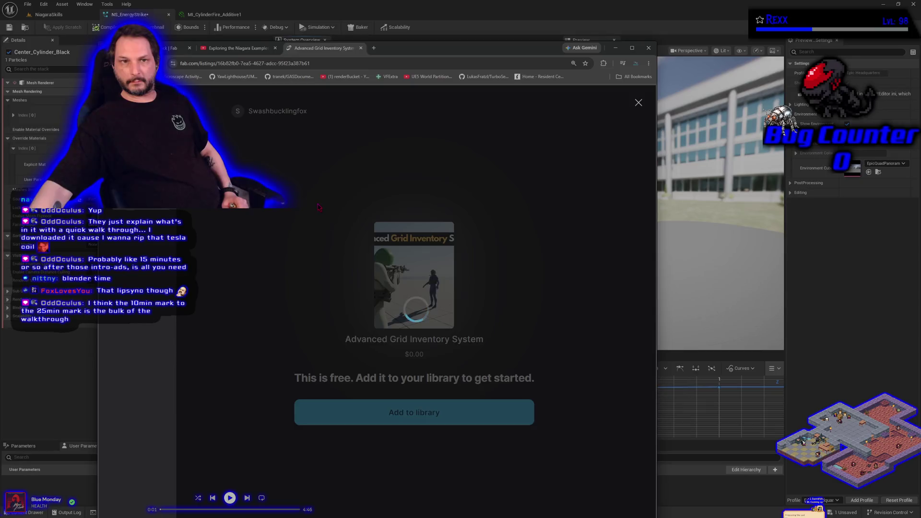
left_click(638, 102)
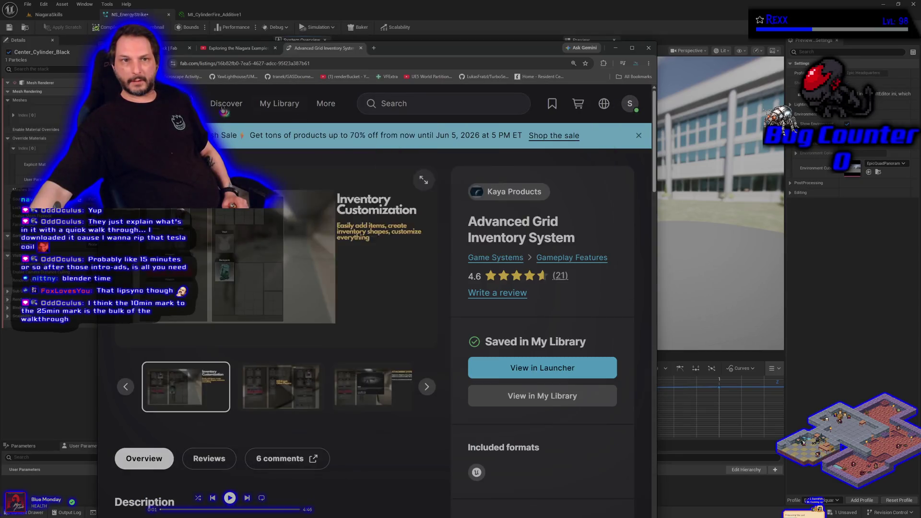
Claim POLY - Mega Survival Tools under a Professional license, then close its store tab
mouse_move(326, 104)
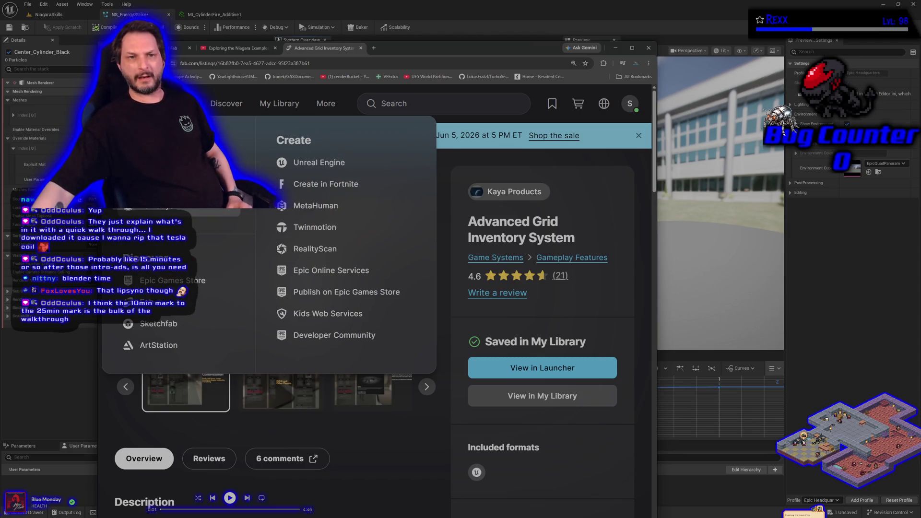
left_click(226, 103)
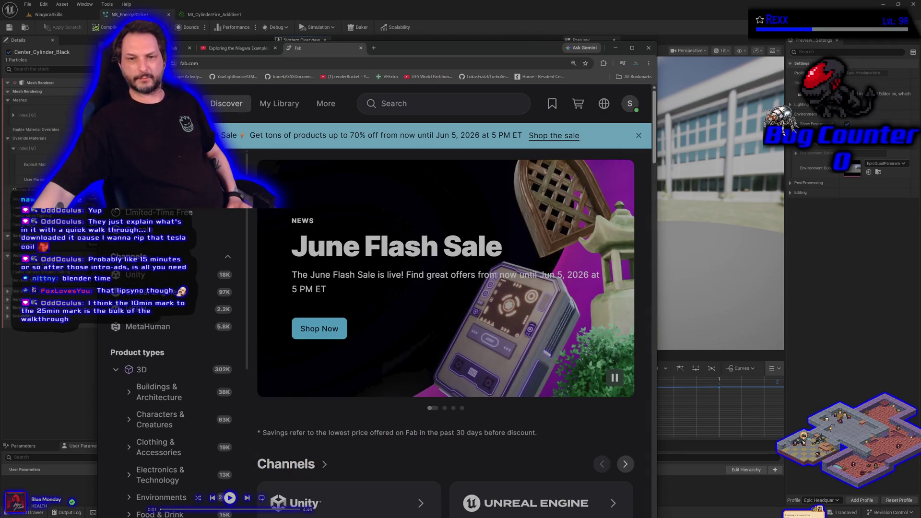
left_click(185, 214)
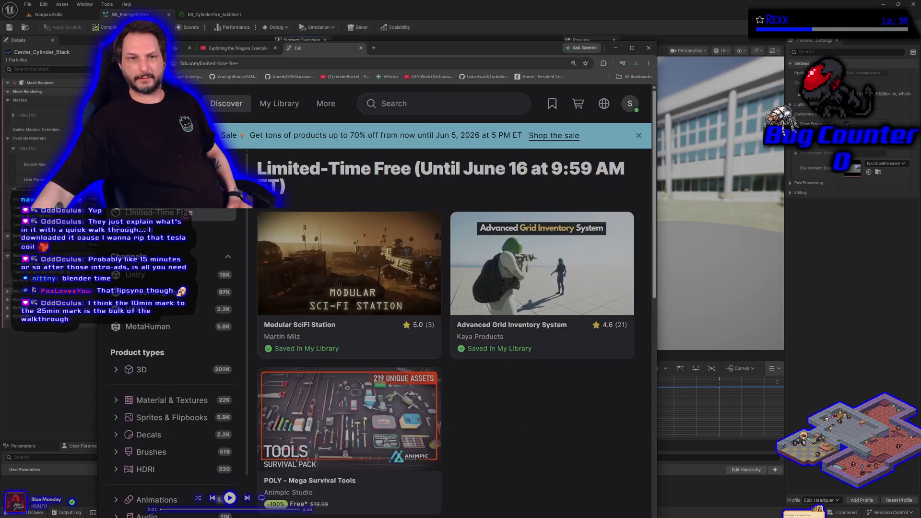
left_click(358, 404)
left_click(589, 379)
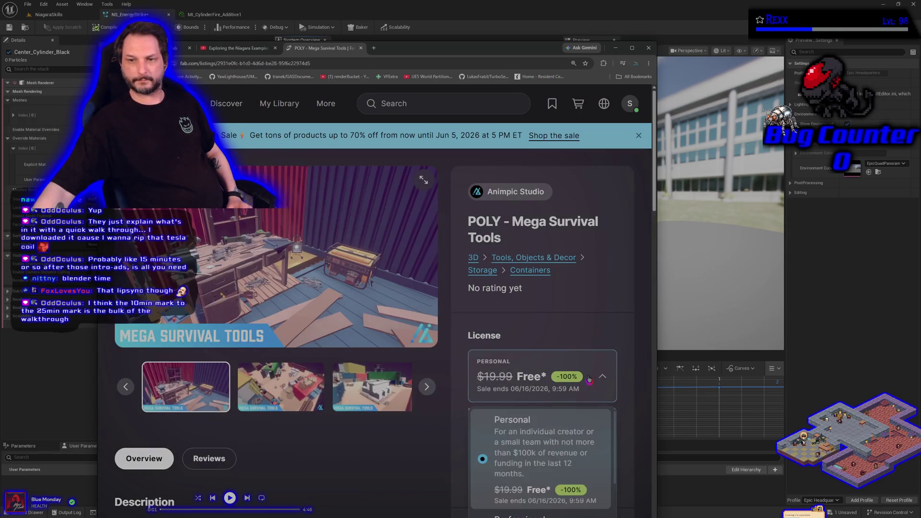
scroll(523, 504, "down", 3)
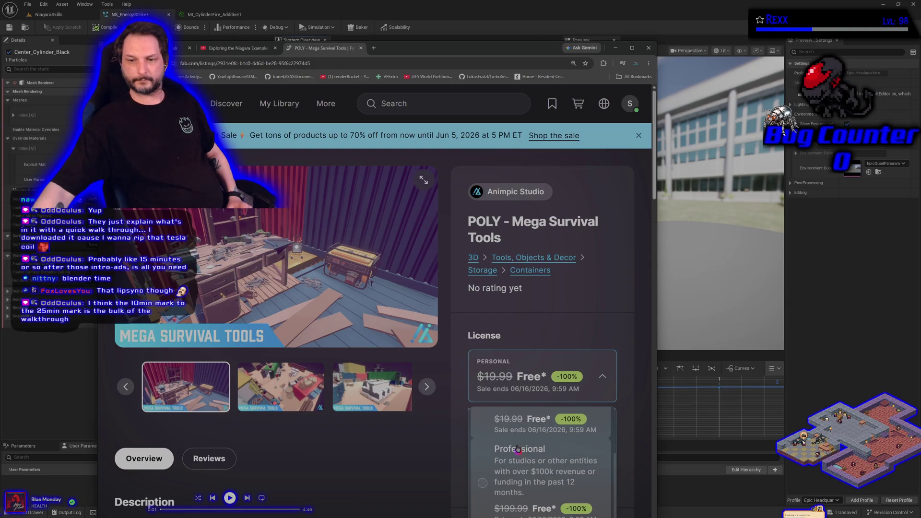
left_click(518, 449)
left_click(542, 391)
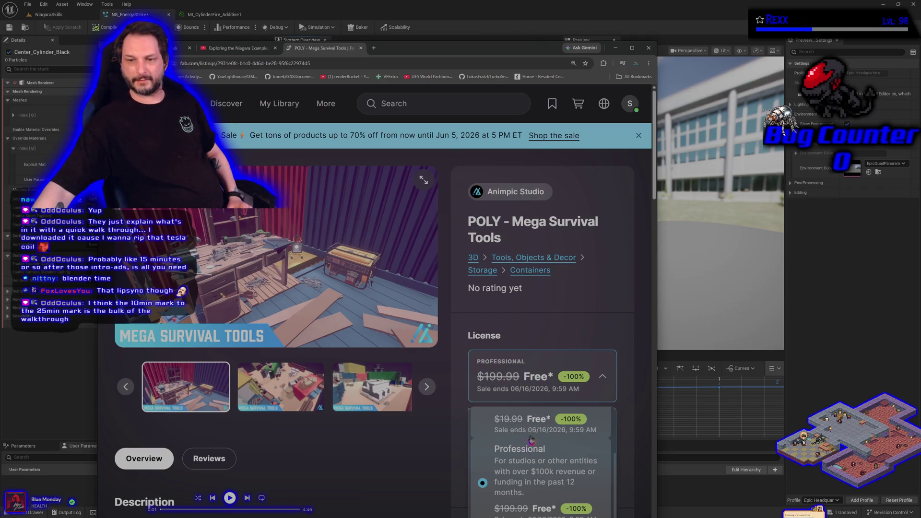
left_click(532, 447)
left_click(531, 448)
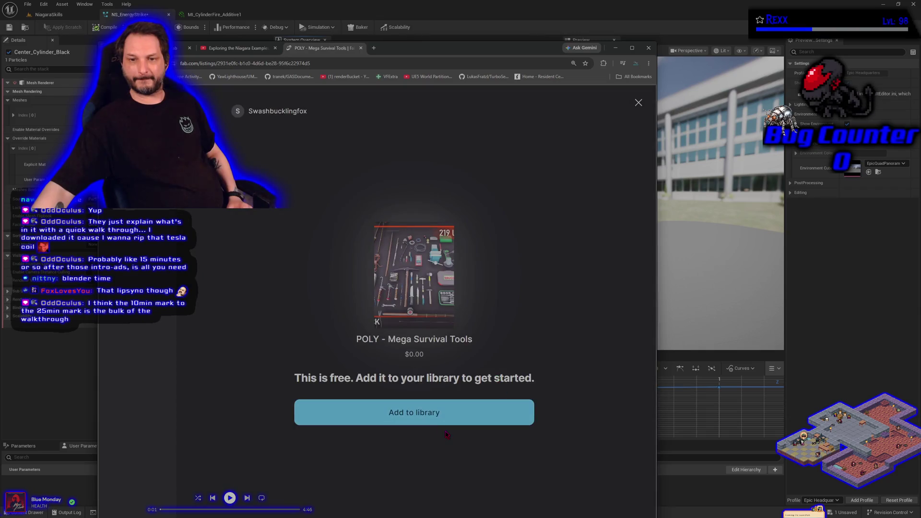
left_click(438, 416)
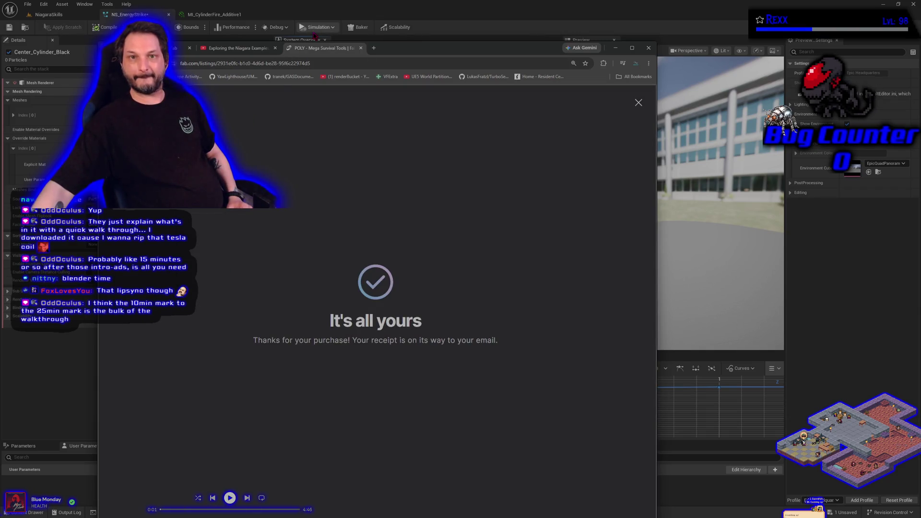
middle_click(317, 50)
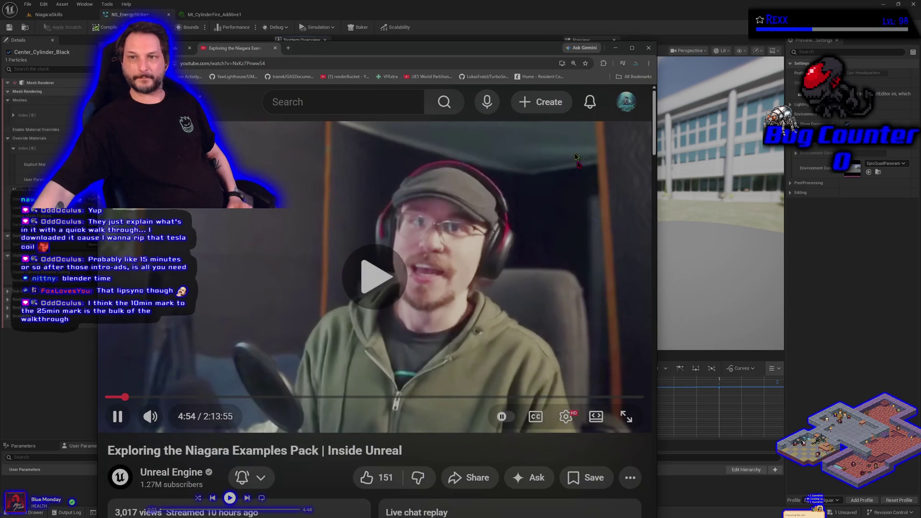
Make the stream full screen and jump ahead to about 9:51
left_click(629, 416)
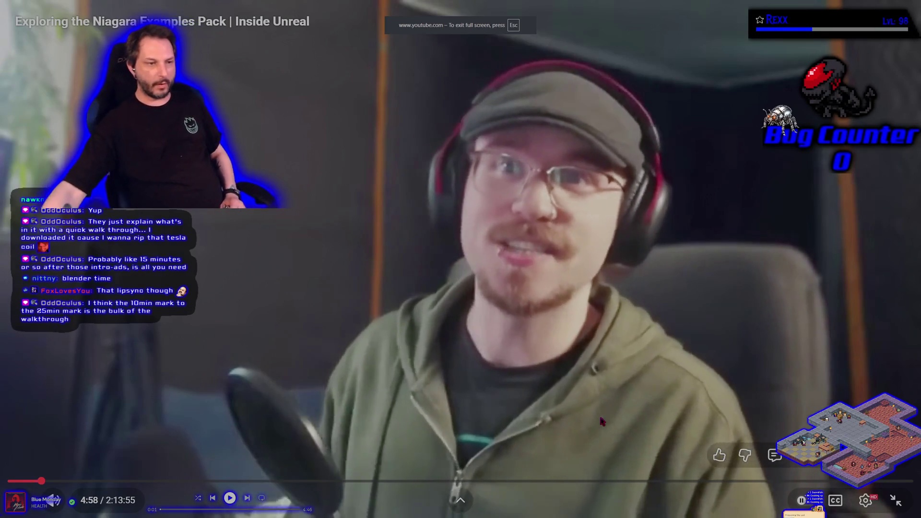
left_click(369, 307)
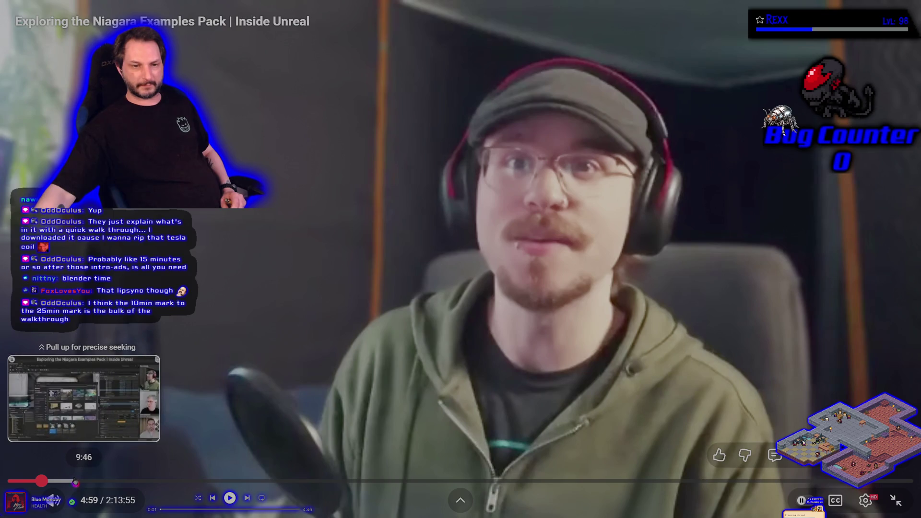
left_click(74, 482)
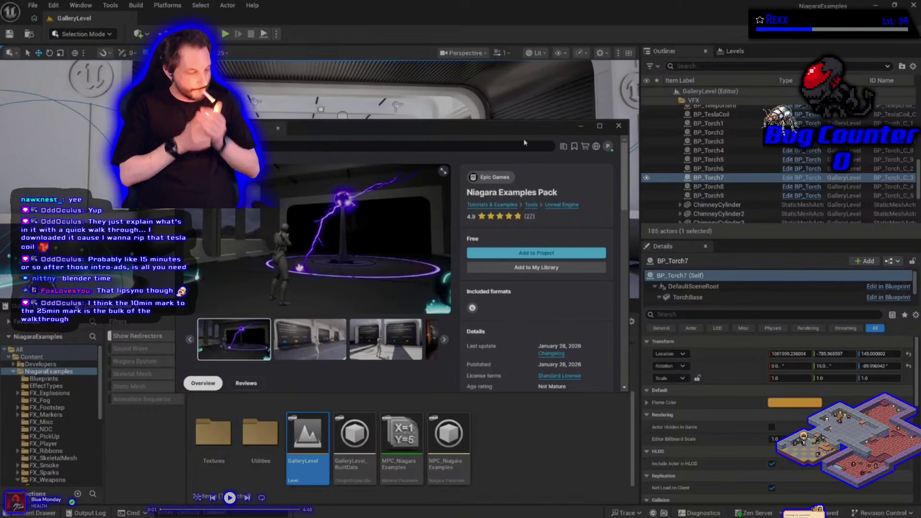
Resume the stream until the presenters start playing the GalleryLevel
left_click(619, 126)
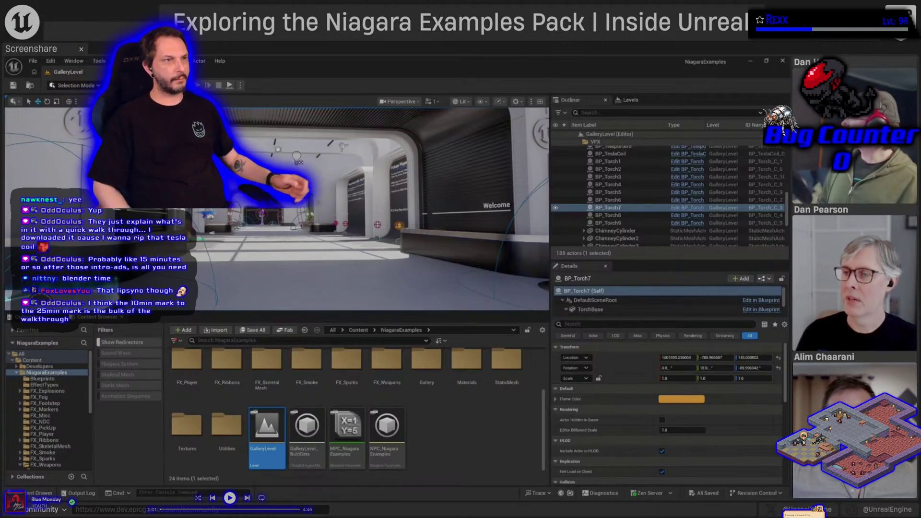
key("Escape")
key("alt+p")
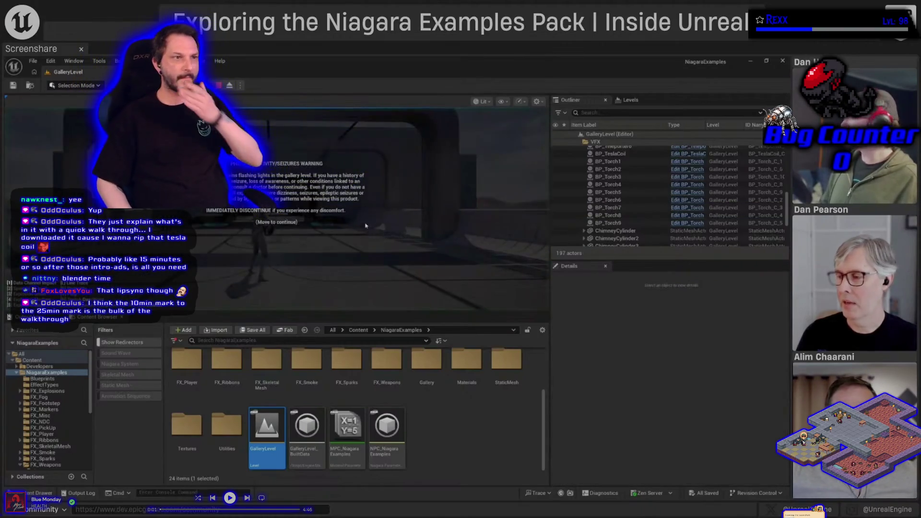
key("F11")
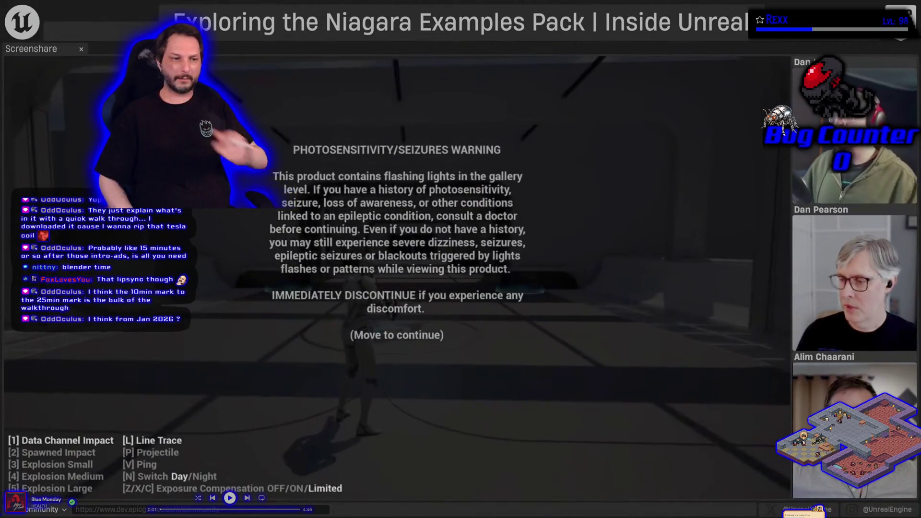
key("w")
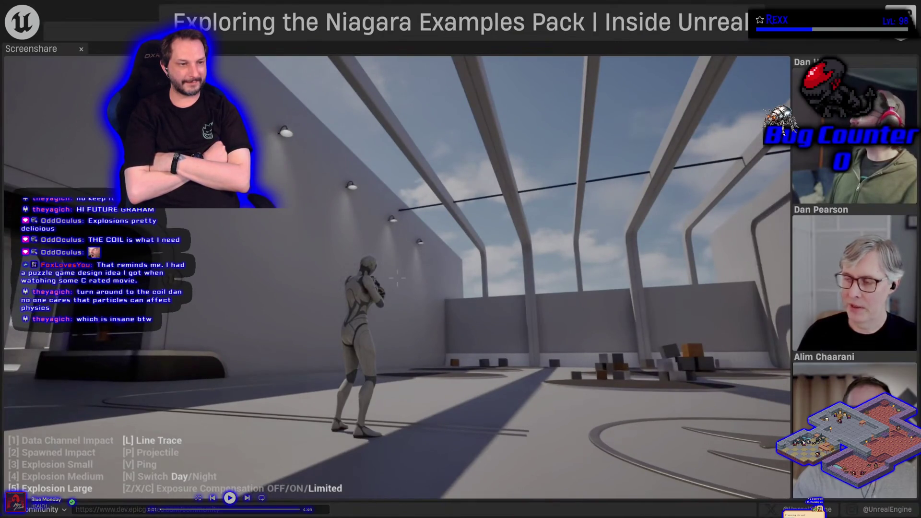
mouse_move(84, 355)
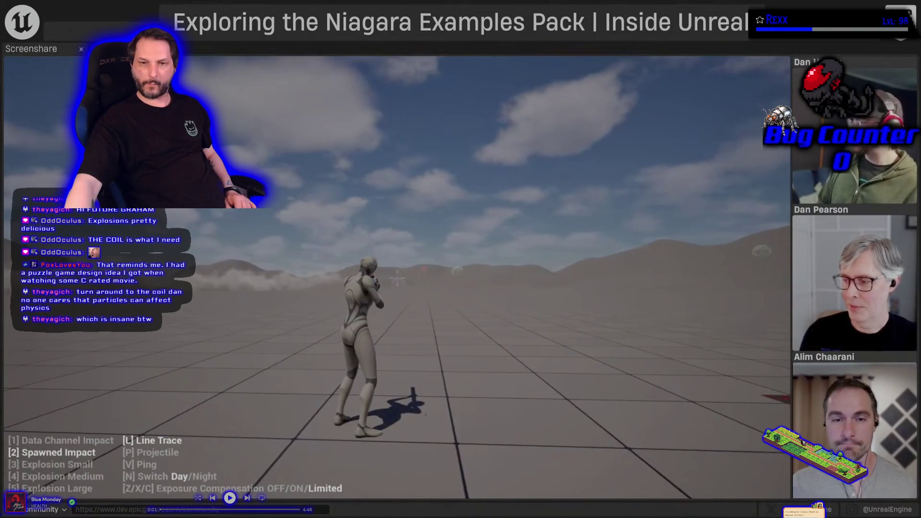
mouse_move(80, 337)
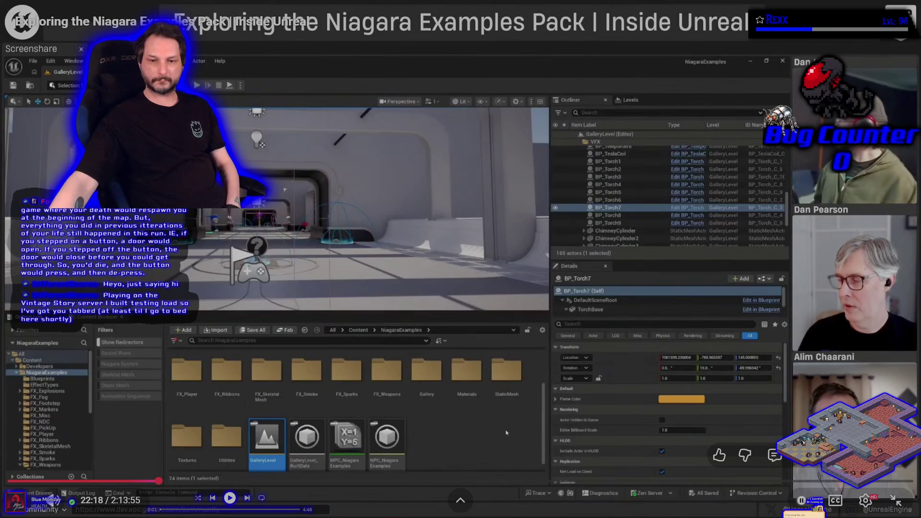
Pause the stream at 22:20, leave full screen, and close the YouTube tab
left_click(475, 429)
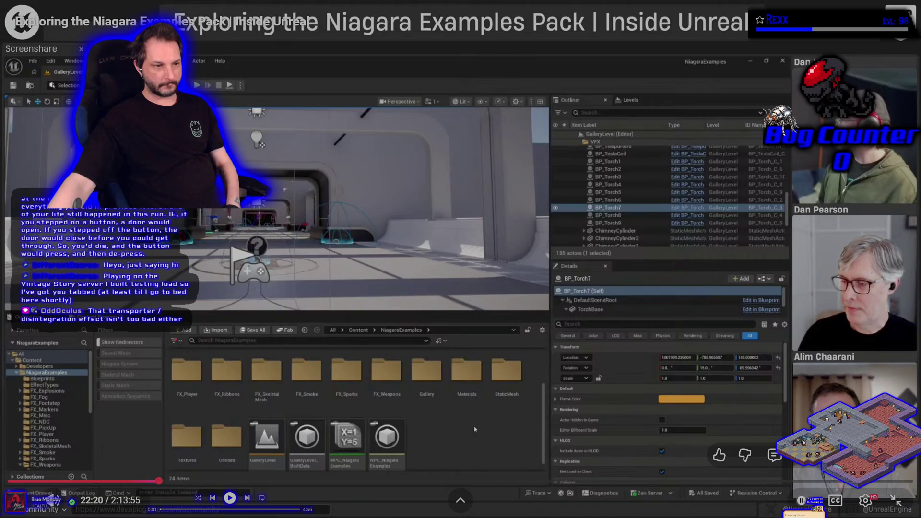
key("Escape")
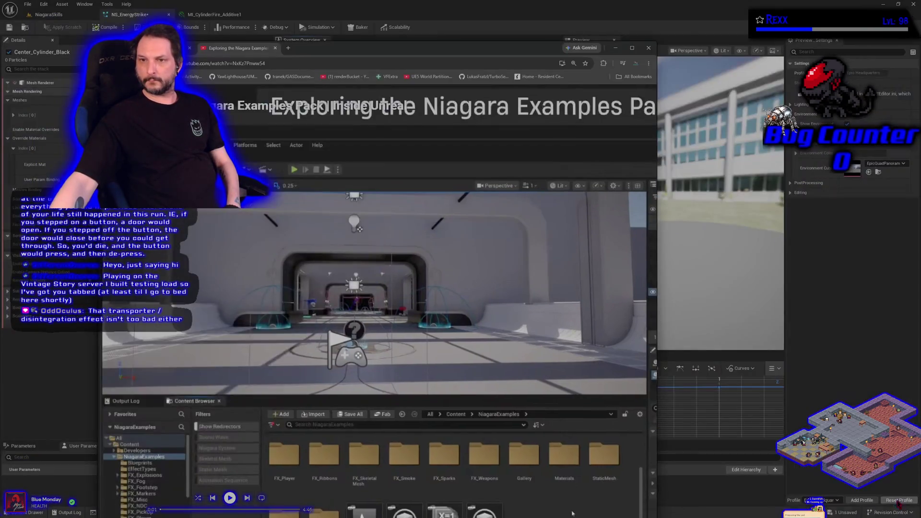
middle_click(221, 49)
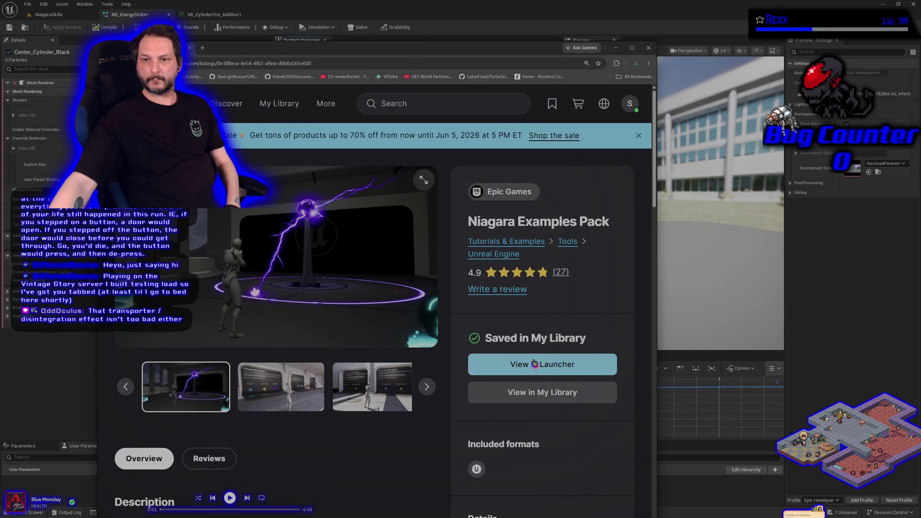
Try View in Launcher, back out of the launcher download, and close the pack's details panel
left_click(535, 363)
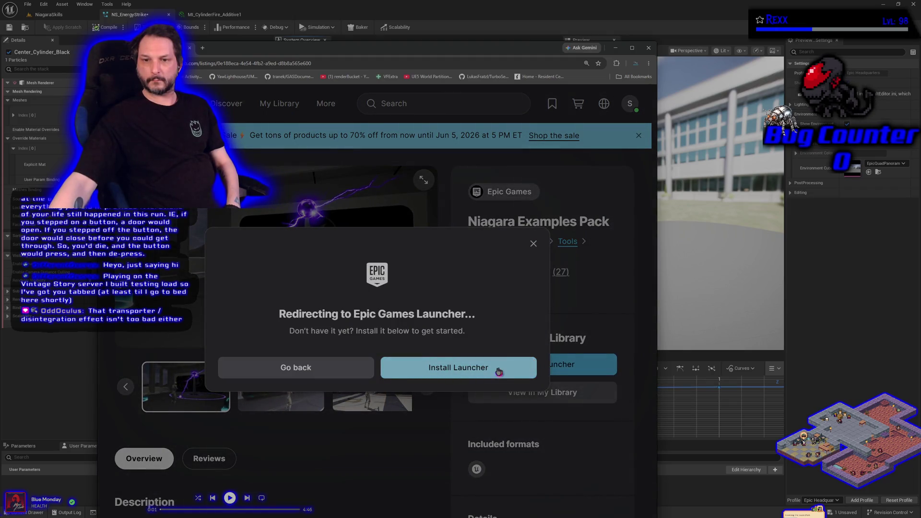
left_click(500, 372)
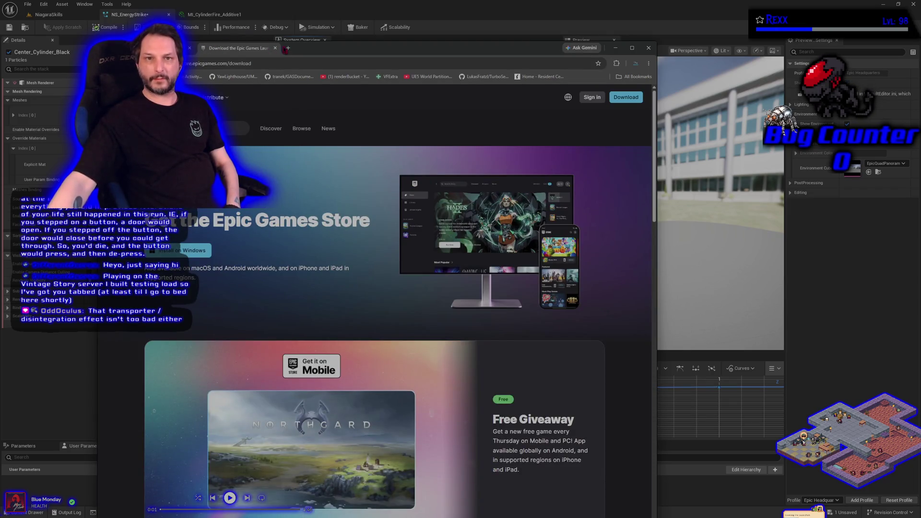
left_click(275, 48)
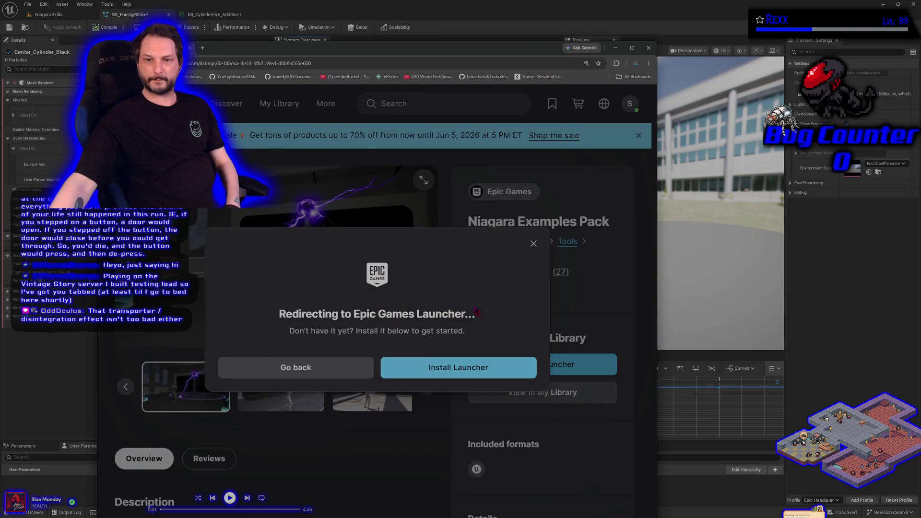
left_click(352, 373)
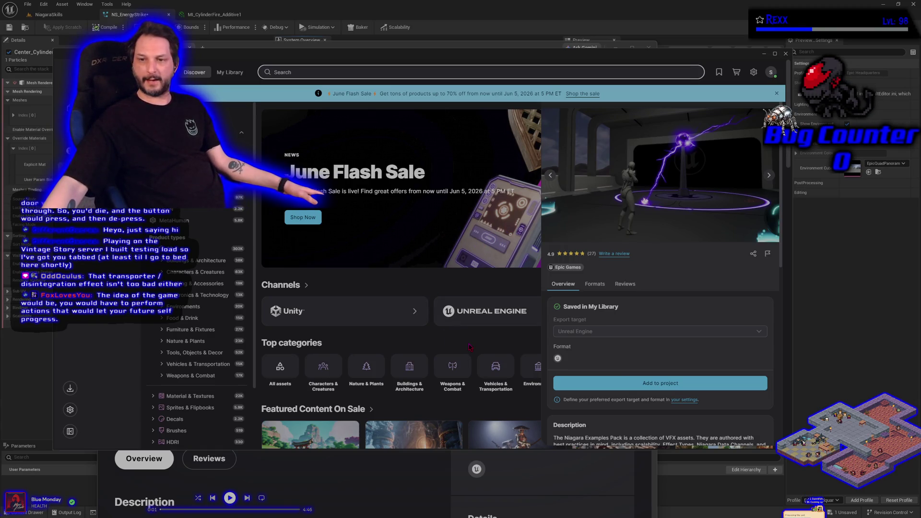
left_click(470, 347)
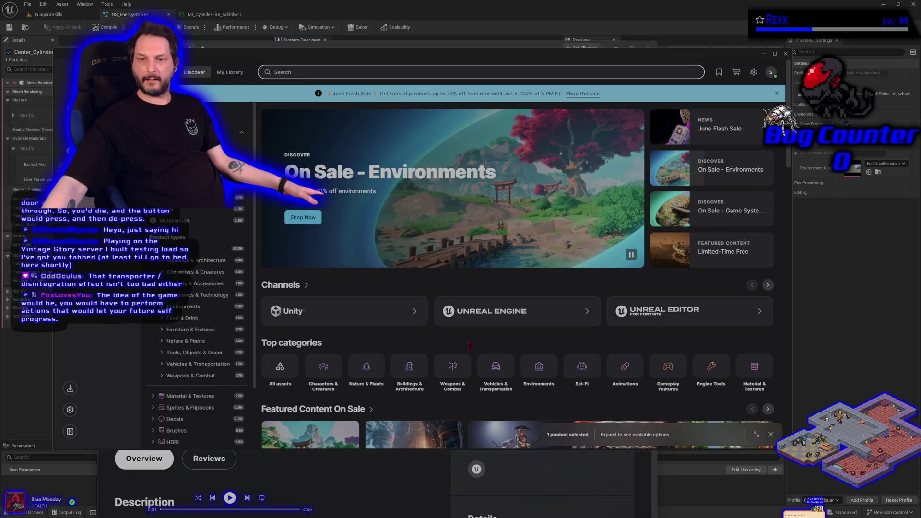